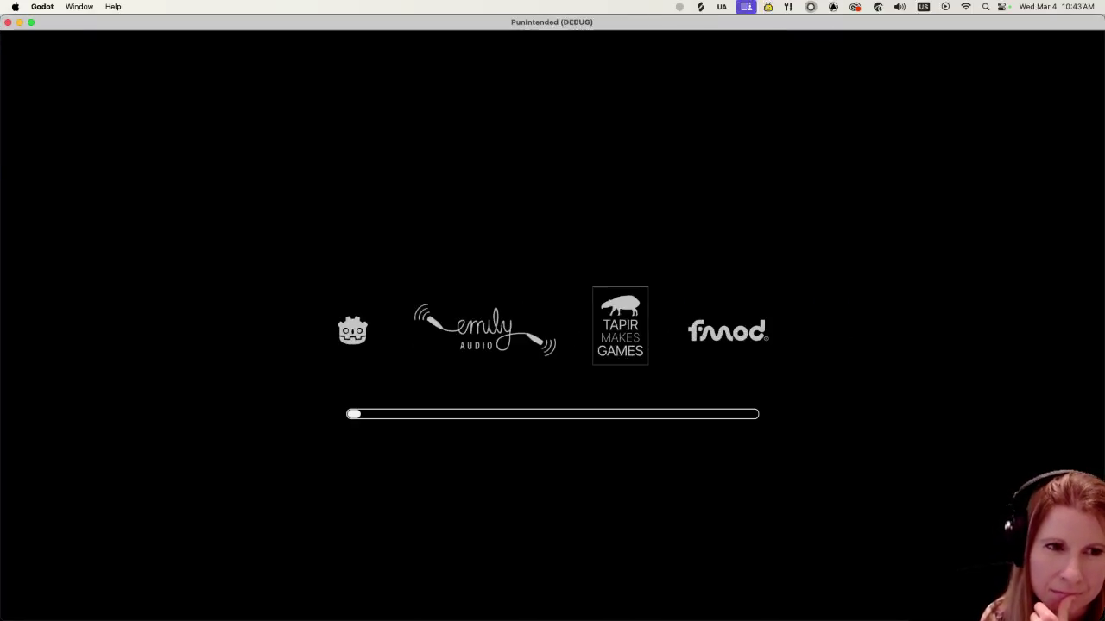
# Open the Settings panel from the main menu, then close it again
pyautogui.press('Down')
pyautogui.press('Return')
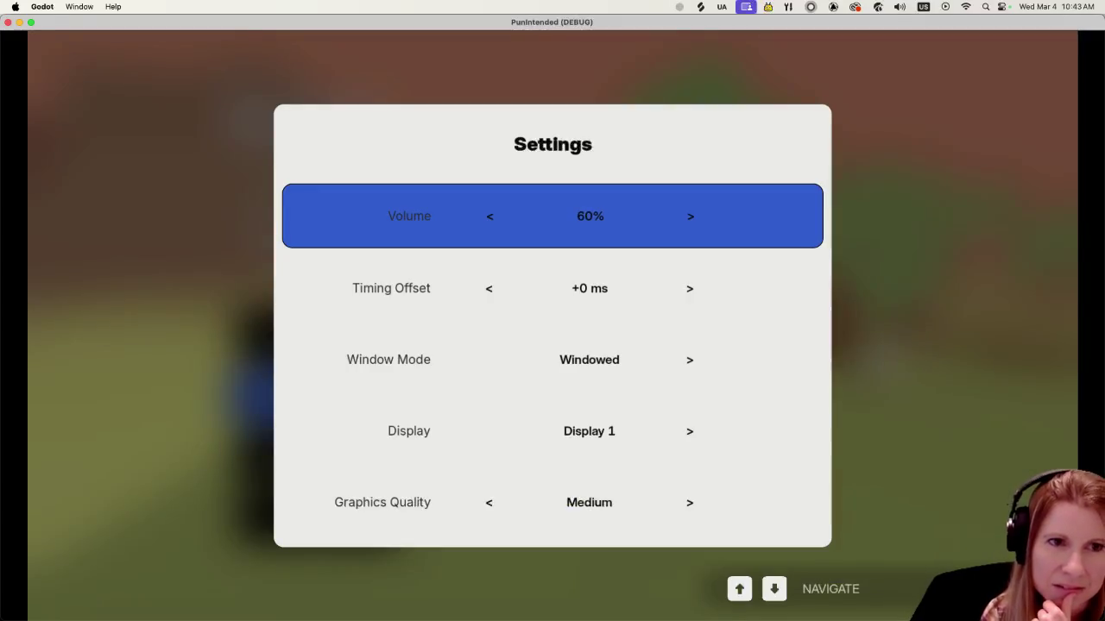
pyautogui.press('Escape')
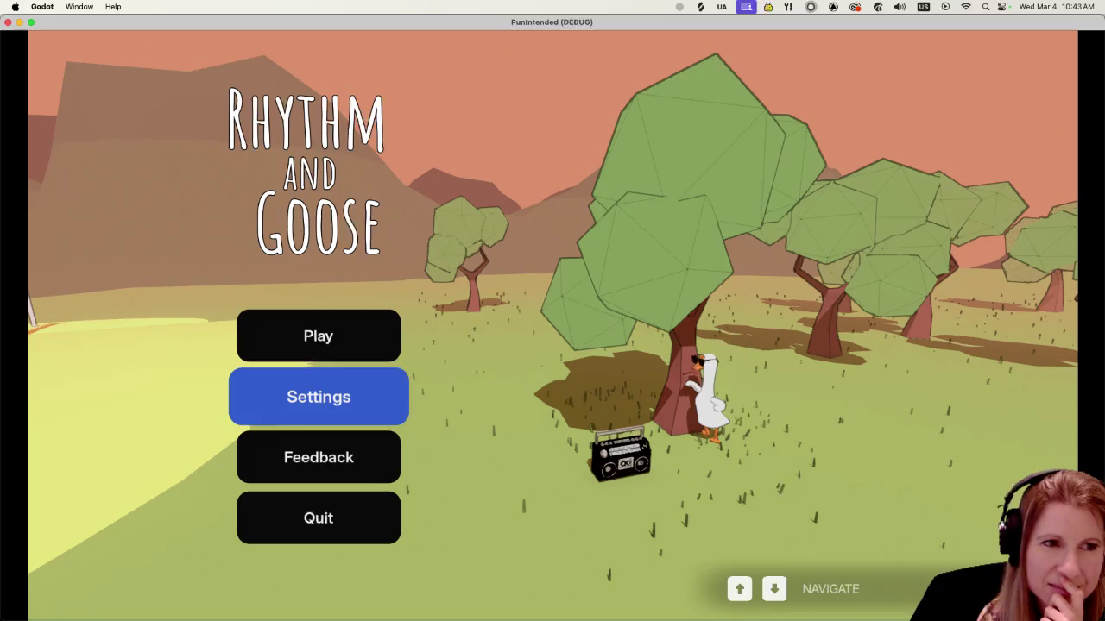
# Start the game and peek at the Super Flying Shapes arcade before returning to the shop
pyautogui.press('Up')
pyautogui.press('Return')
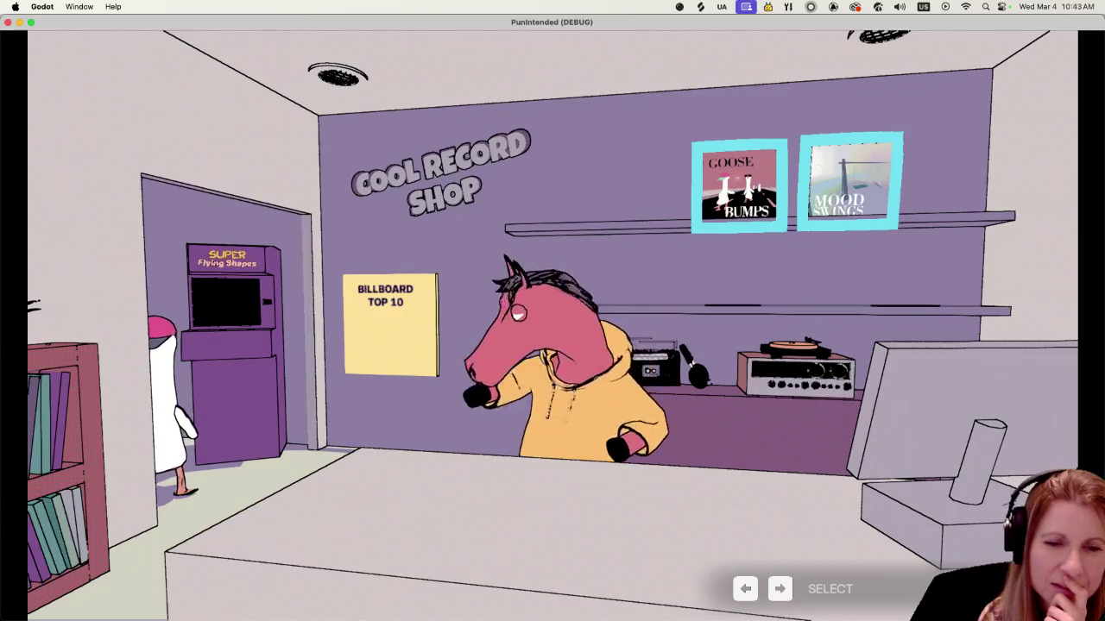
pyautogui.press('Left')
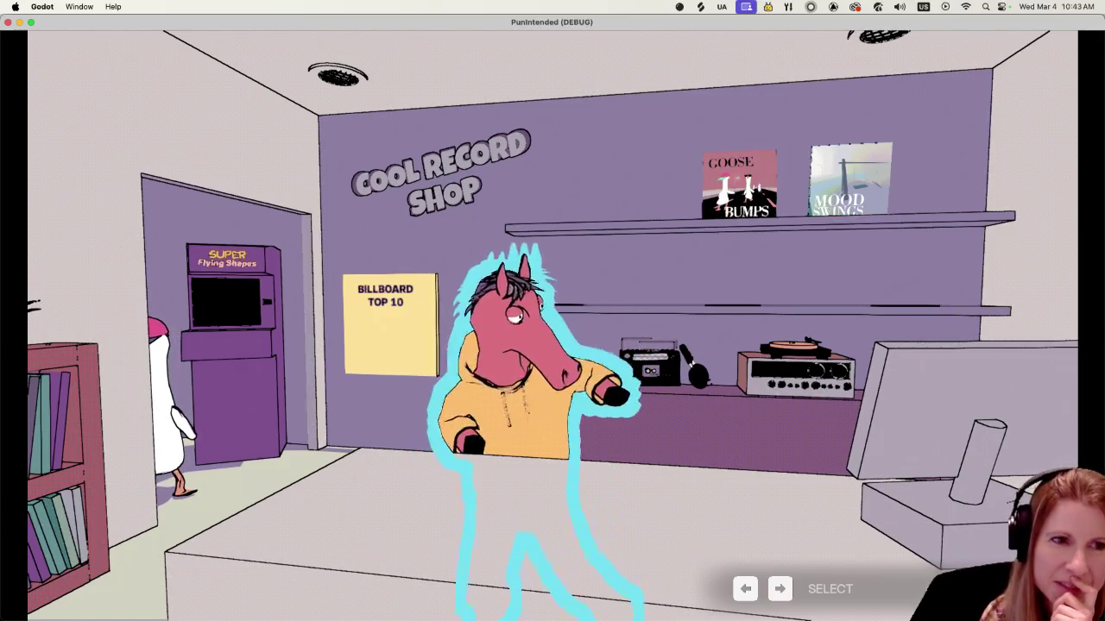
pyautogui.press('Left')
pyautogui.press('Return')
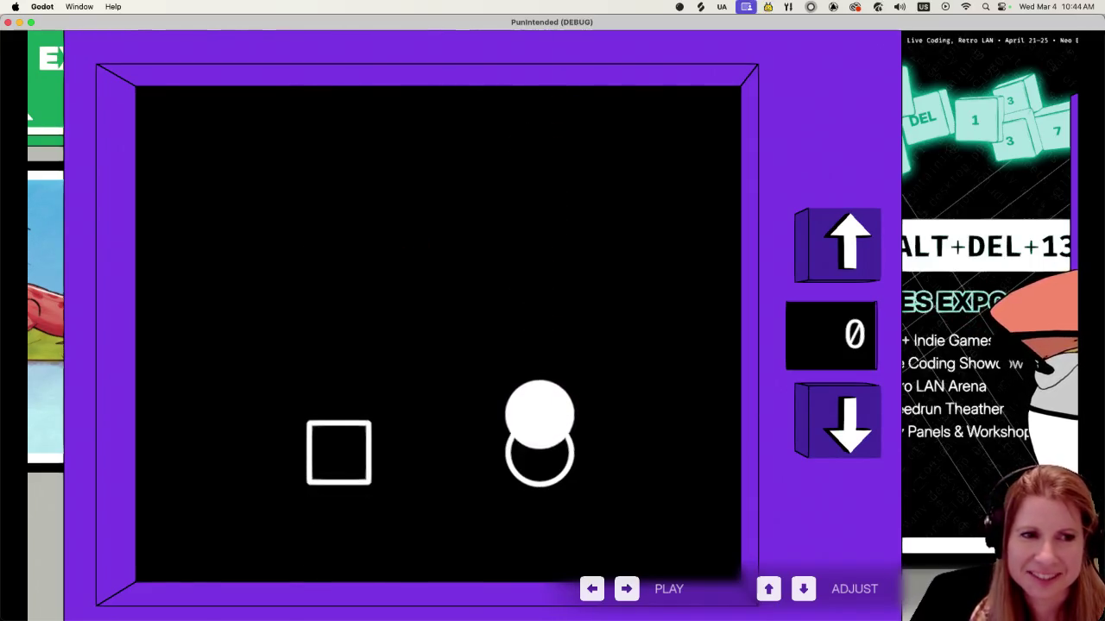
pyautogui.press('Escape')
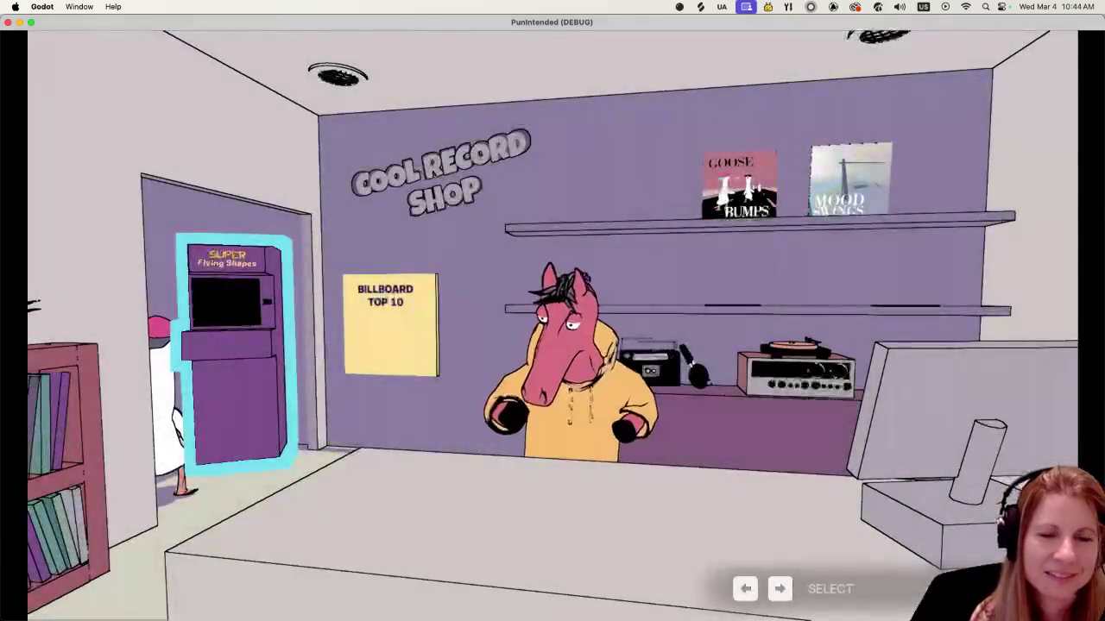
# Open the album shelf and start the Goose Bumps level
pyautogui.press('Right')
pyautogui.press('Right')
pyautogui.press('Right')
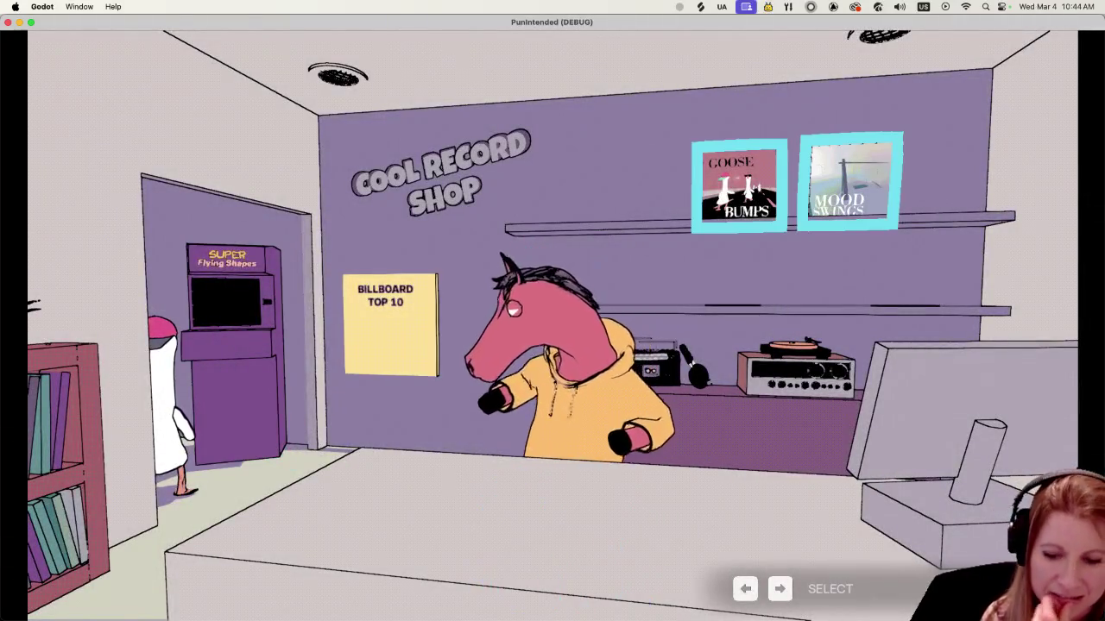
pyautogui.press('Return')
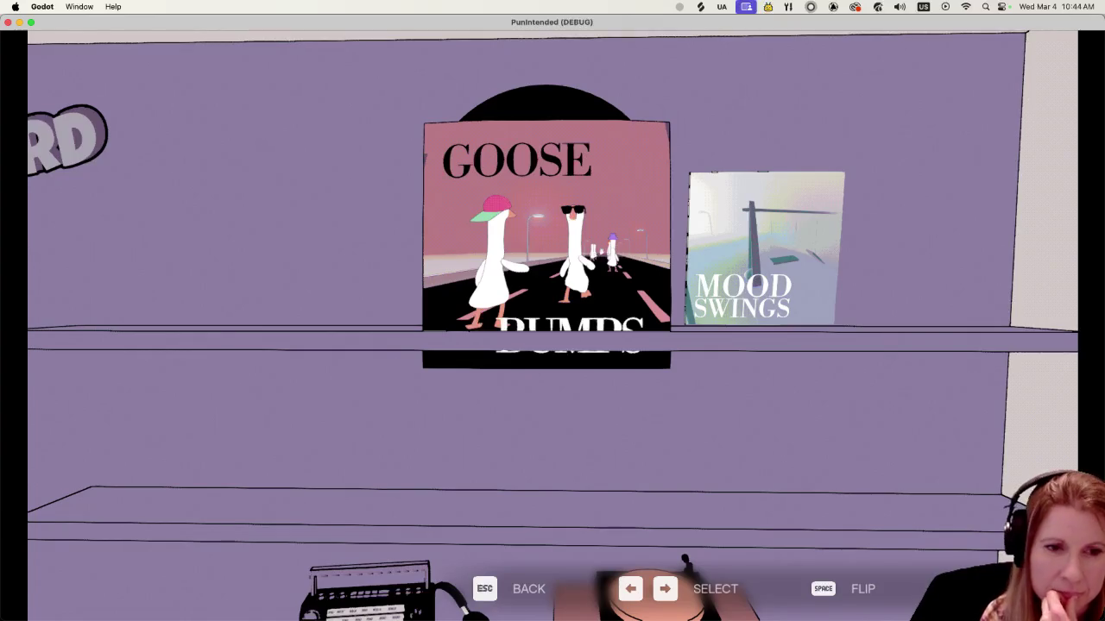
pyautogui.press('Return')
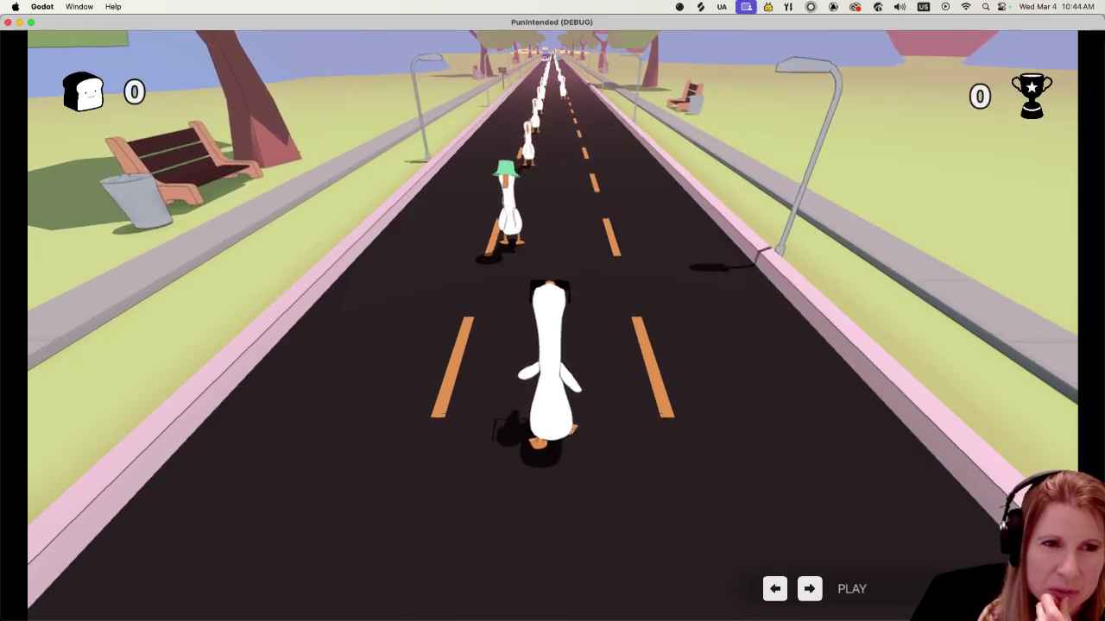
# Push each arriving goose left or right on the beat until the run ends at 19,143 points
pyautogui.press('Left')
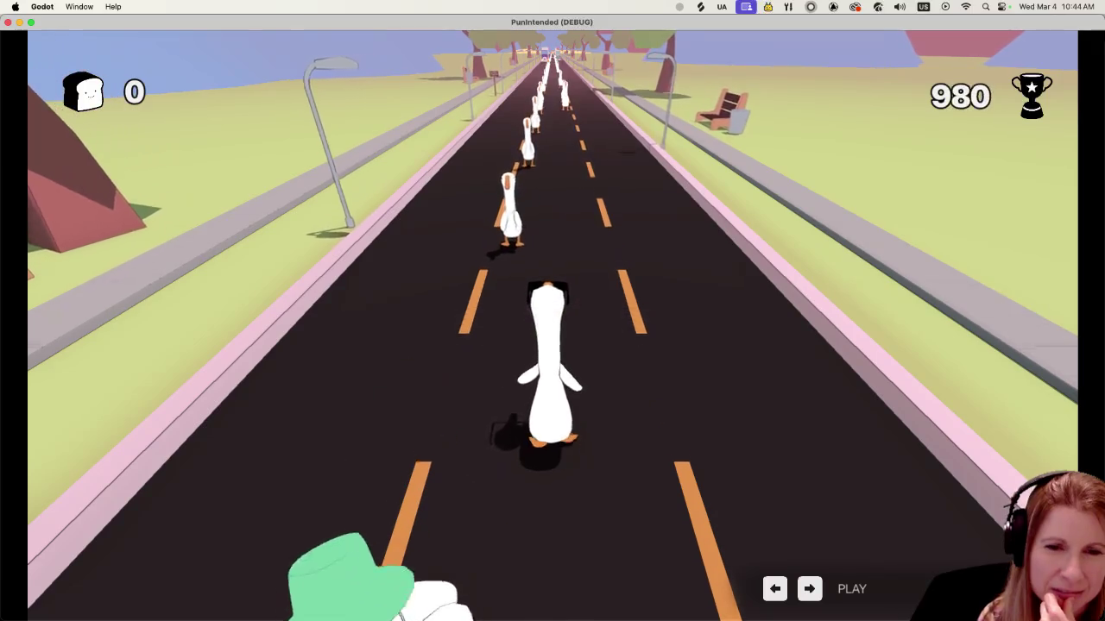
pyautogui.press('Left')
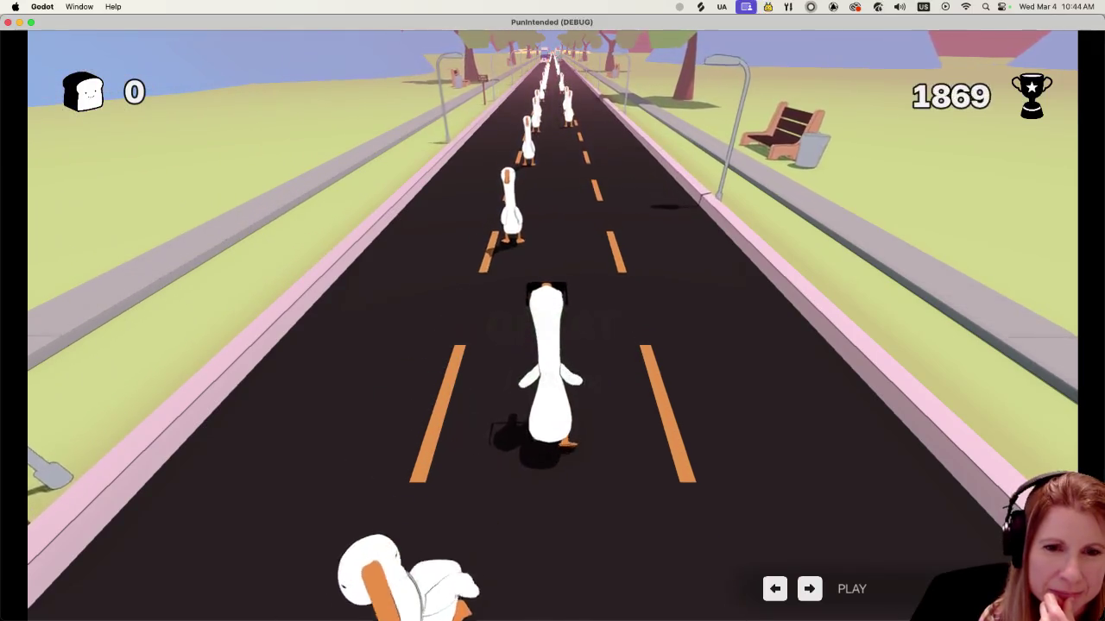
pyautogui.press('Left')
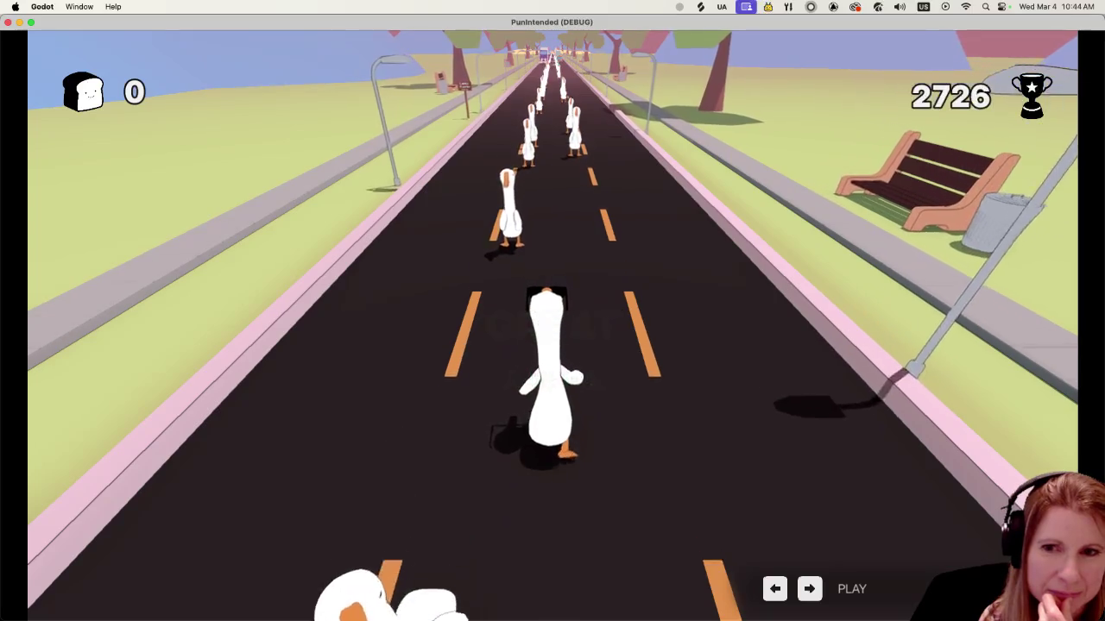
pyautogui.press('Left')
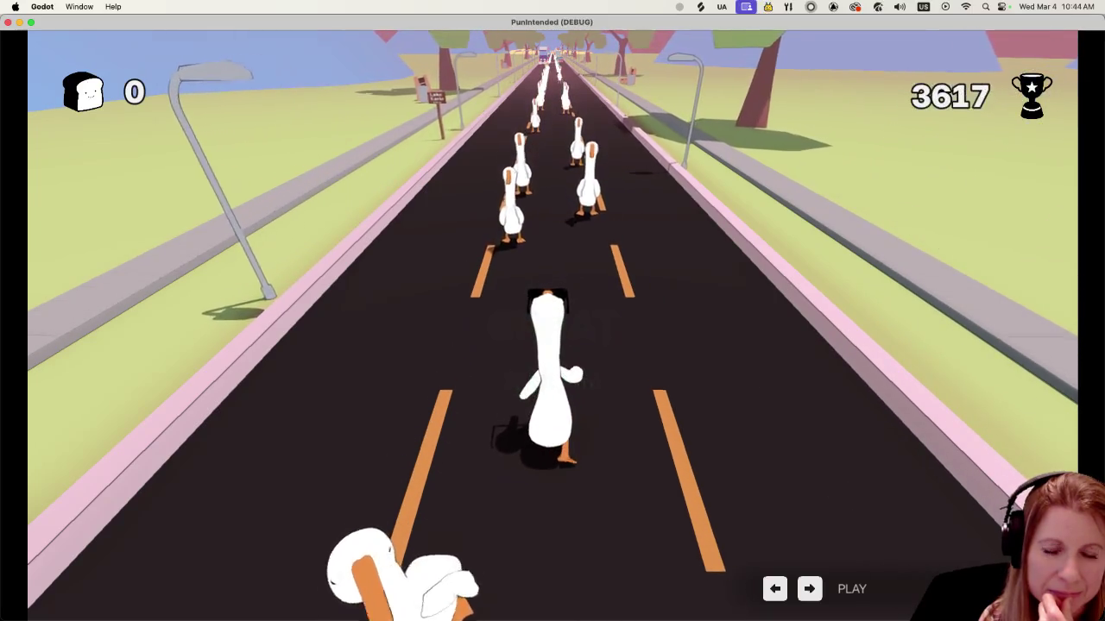
pyautogui.press('Right')
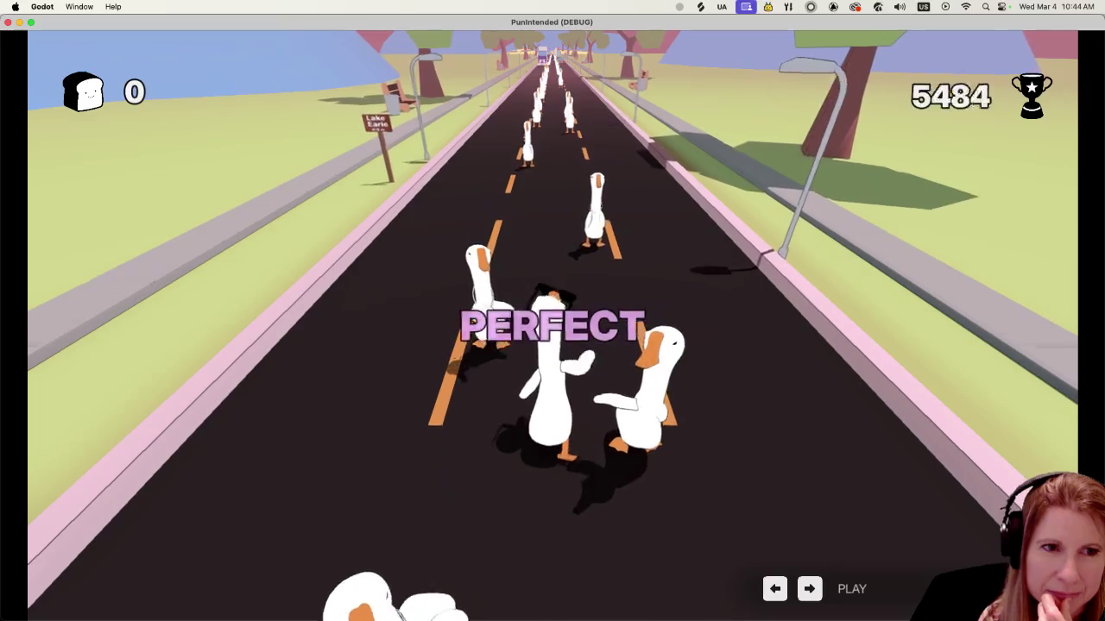
pyautogui.press('Left')
pyautogui.press('Right')
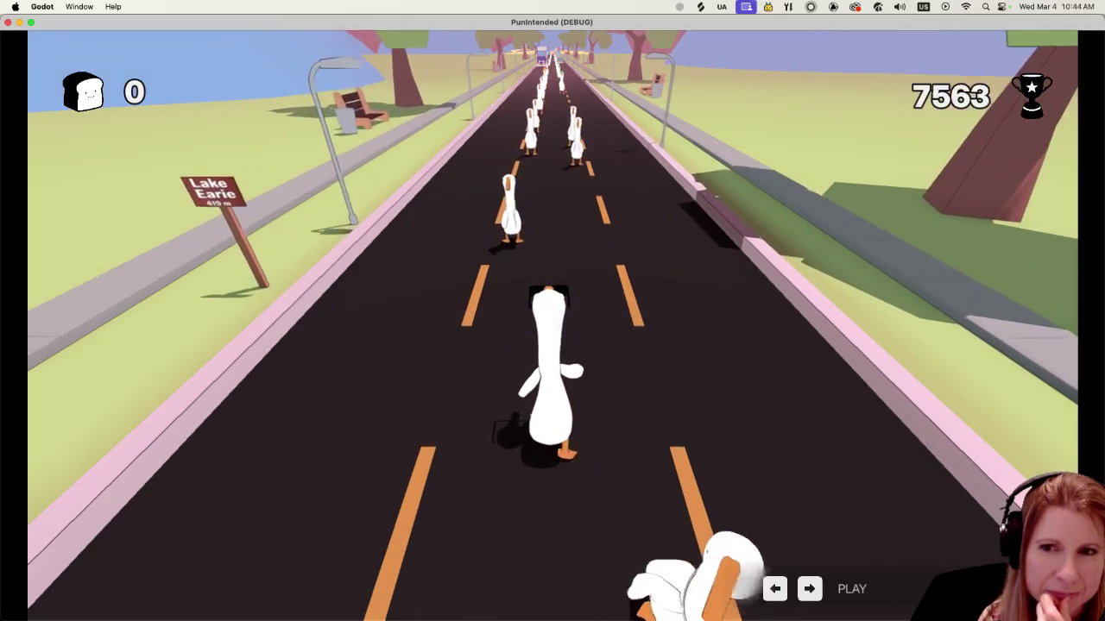
pyautogui.press('Left')
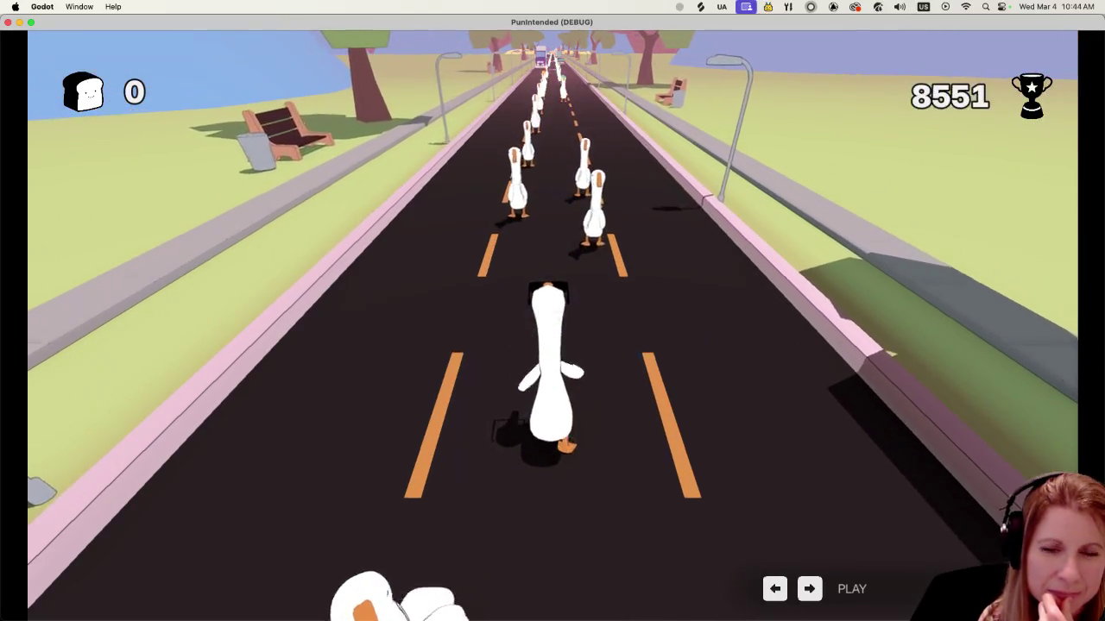
pyautogui.press('Right')
pyautogui.press('Left')
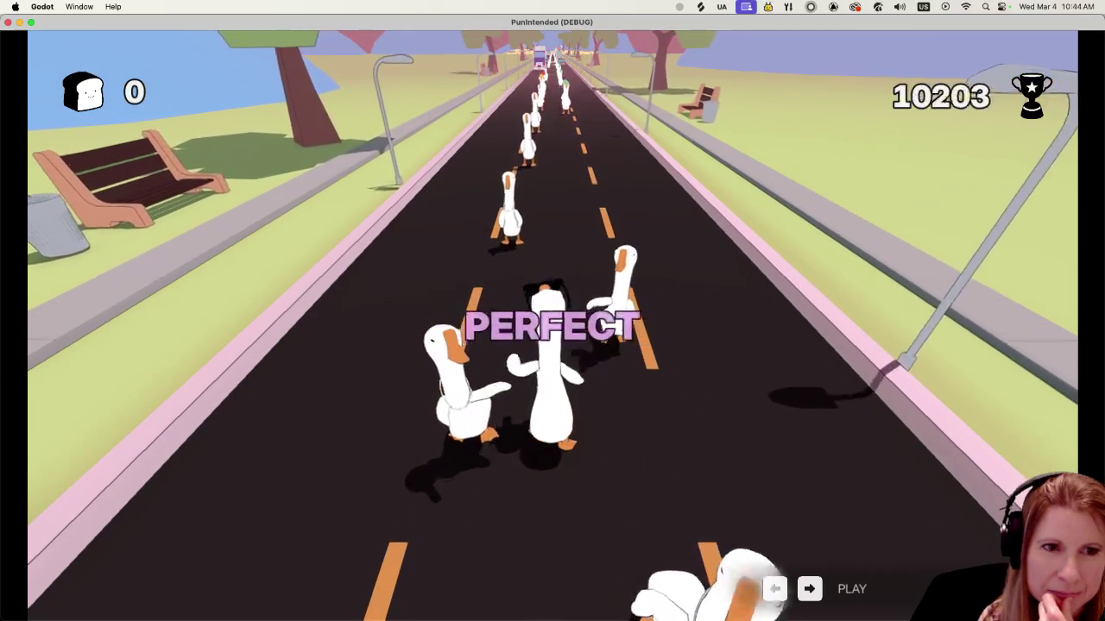
pyautogui.press('Right')
pyautogui.press('Left')
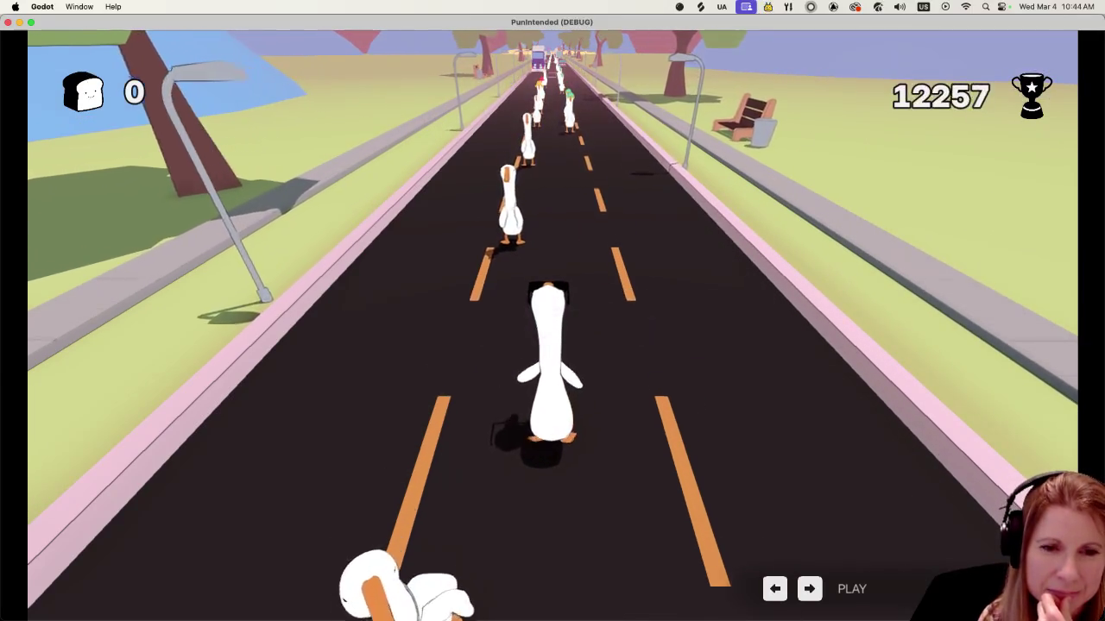
pyautogui.press('Left')
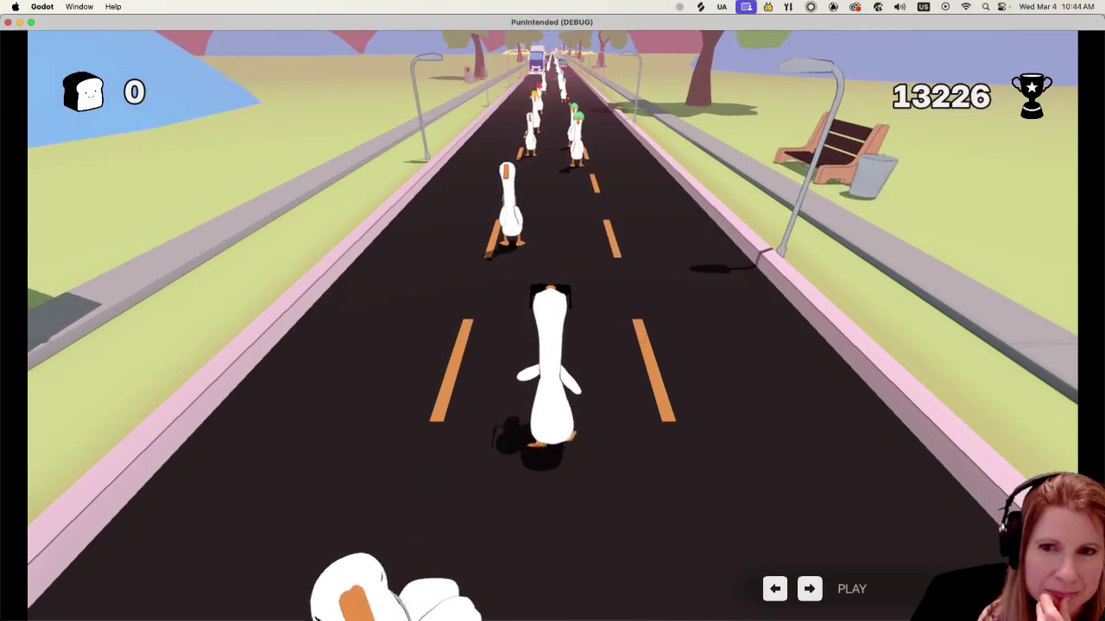
pyautogui.press('Left')
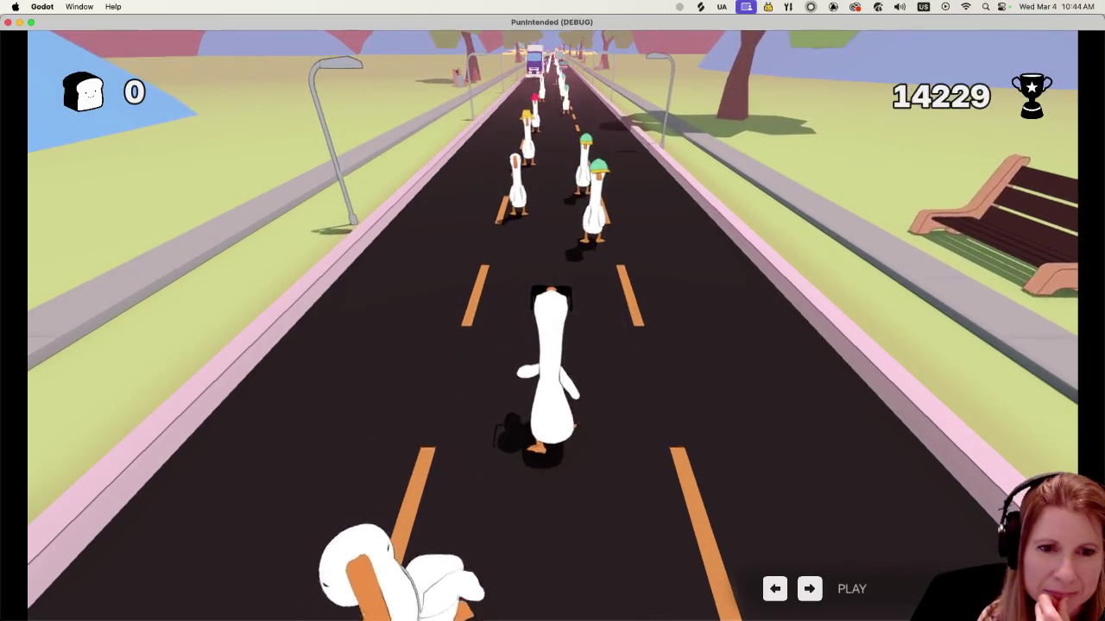
pyautogui.press('Right')
pyautogui.press('Left')
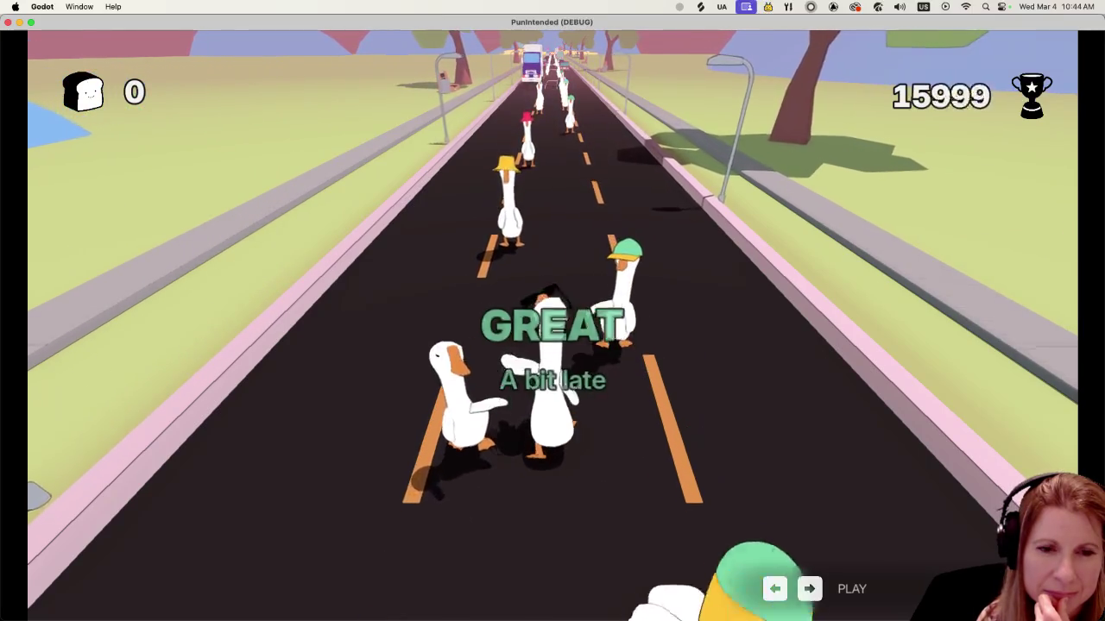
pyautogui.press('Right')
pyautogui.press('Left')
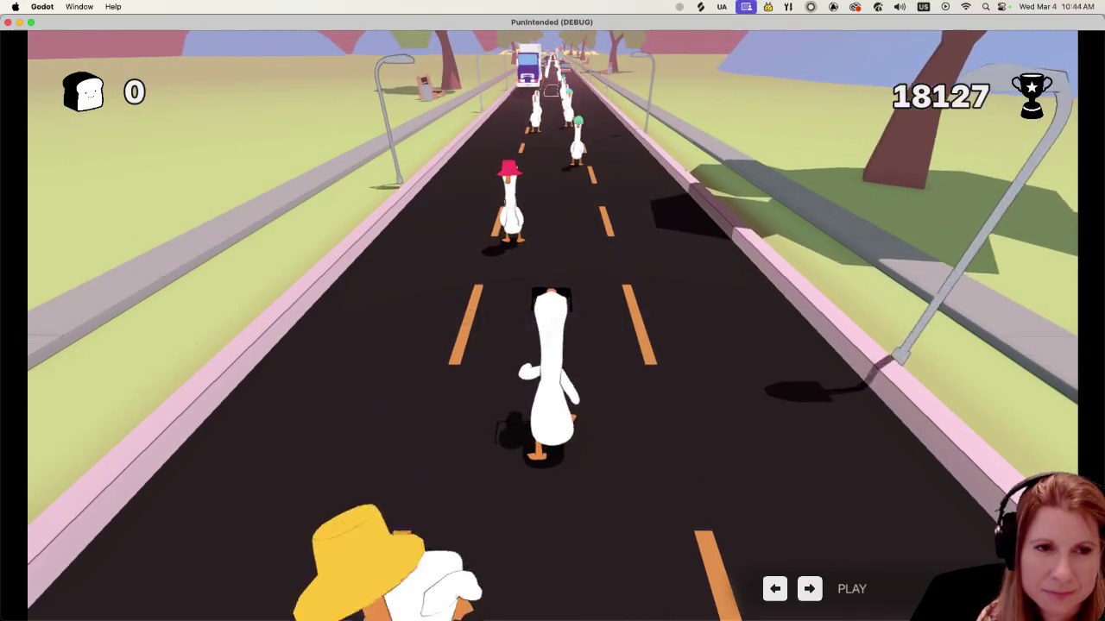
pyautogui.press('Left')
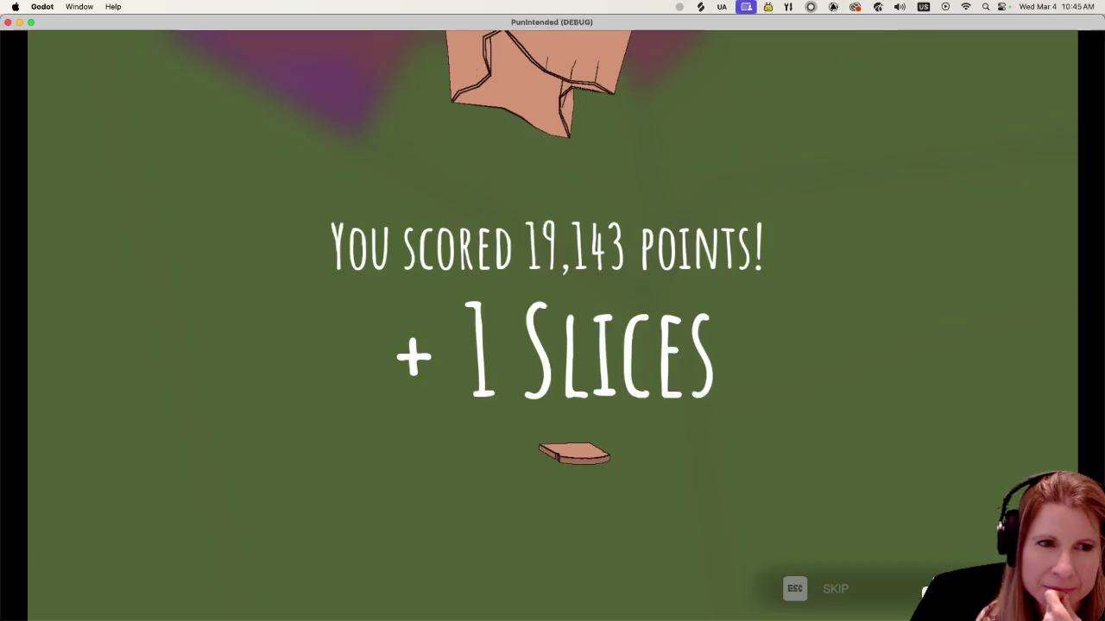
# Skip the score screen and enter the Store from the results menu
pyautogui.press('Escape')
pyautogui.press('Down')
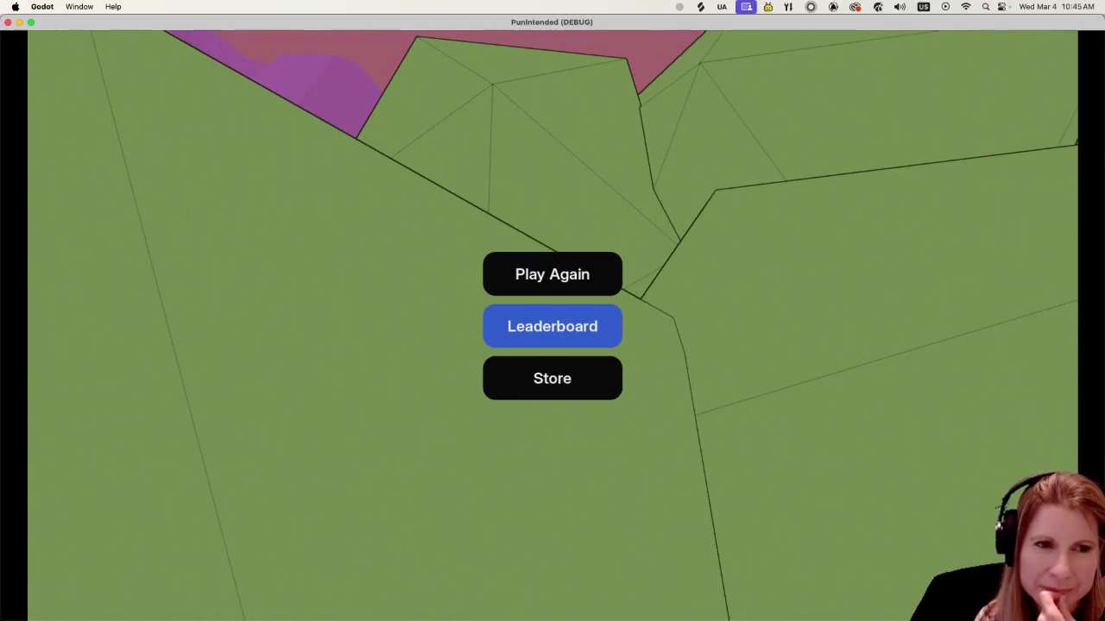
pyautogui.press('Down')
pyautogui.press('Up')
pyautogui.press('Up')
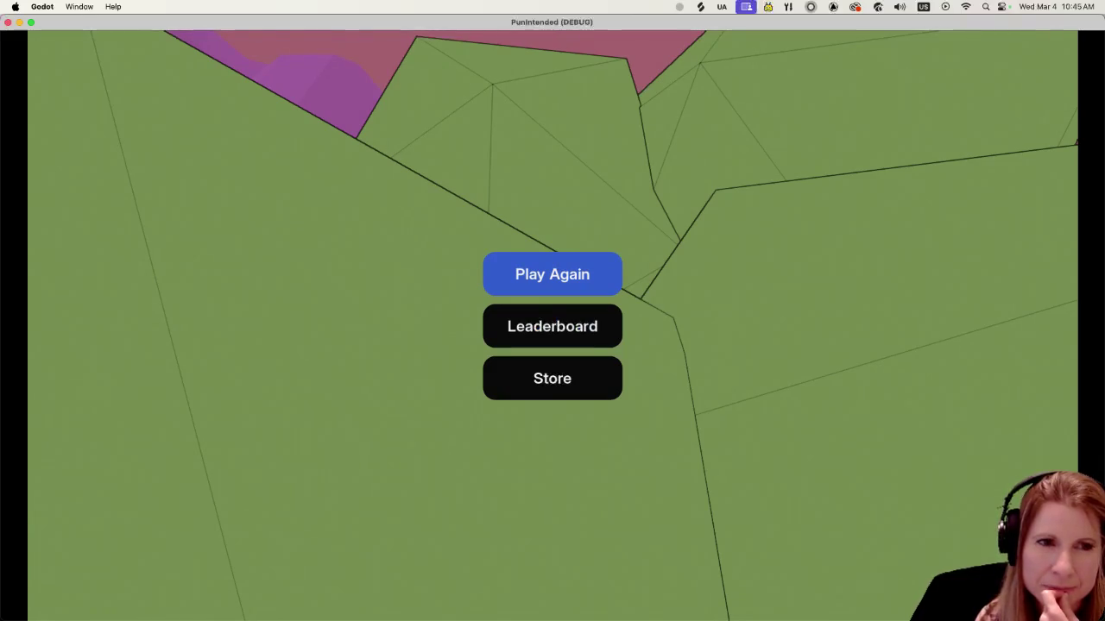
pyautogui.press('Down')
pyautogui.press('Down')
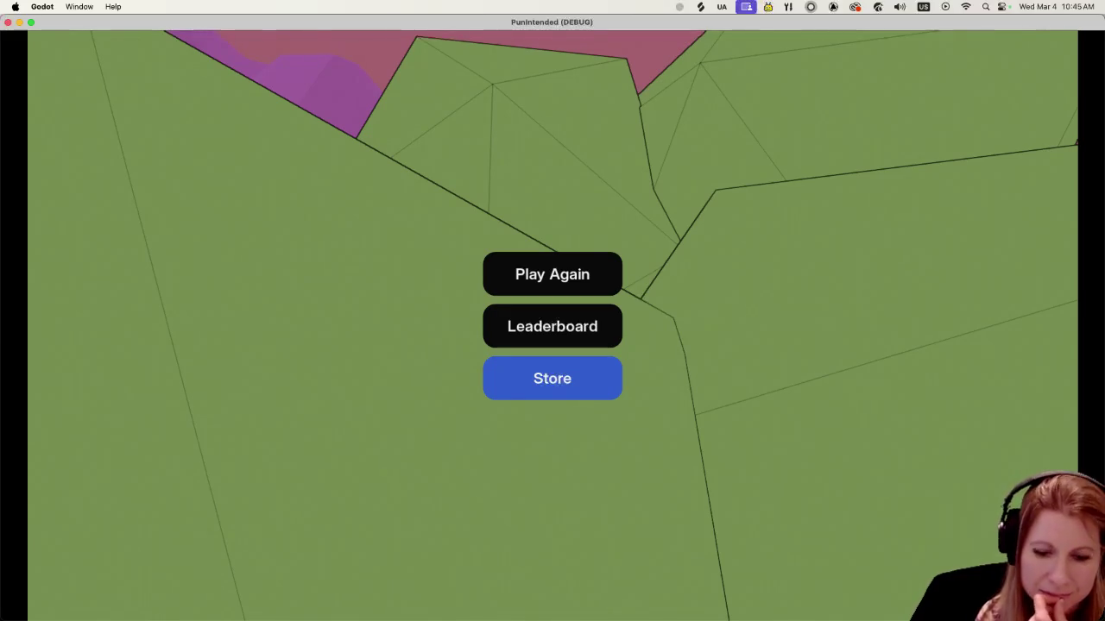
pyautogui.press('Return')
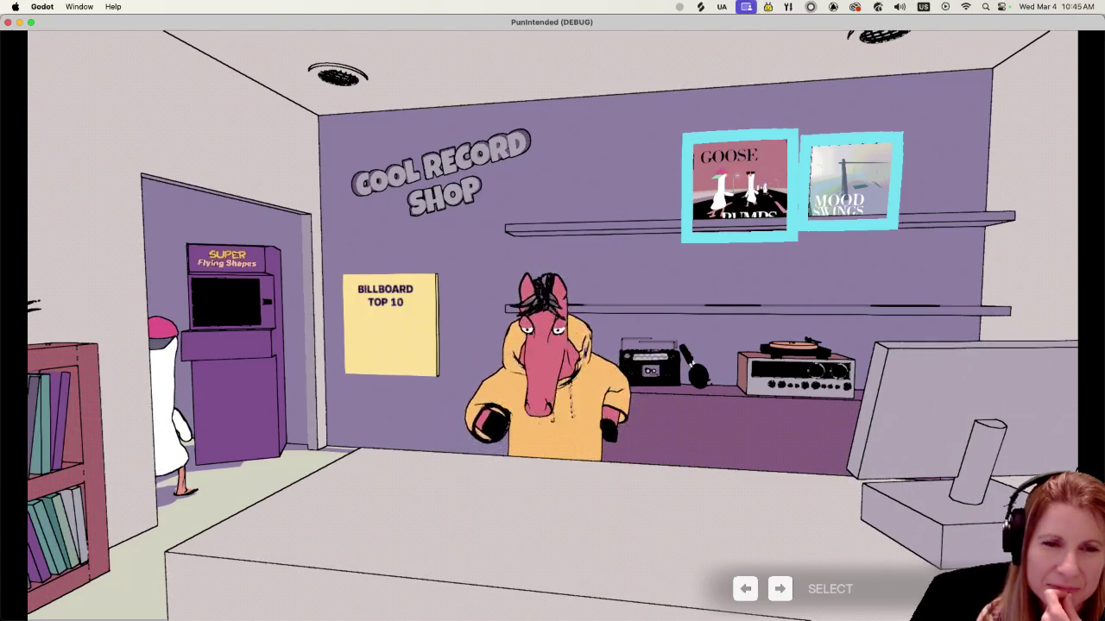
# Browse to the Billboard Top 10 poster and arcade cabinet, then stop the running game
pyautogui.press('Left')
pyautogui.press('Left')
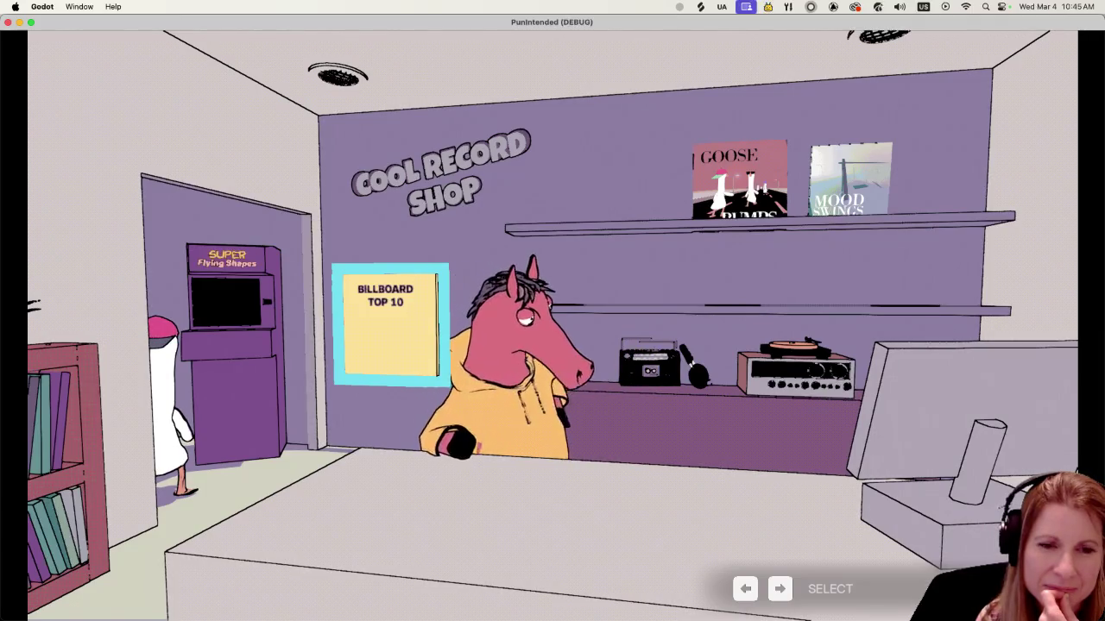
pyautogui.press('Left')
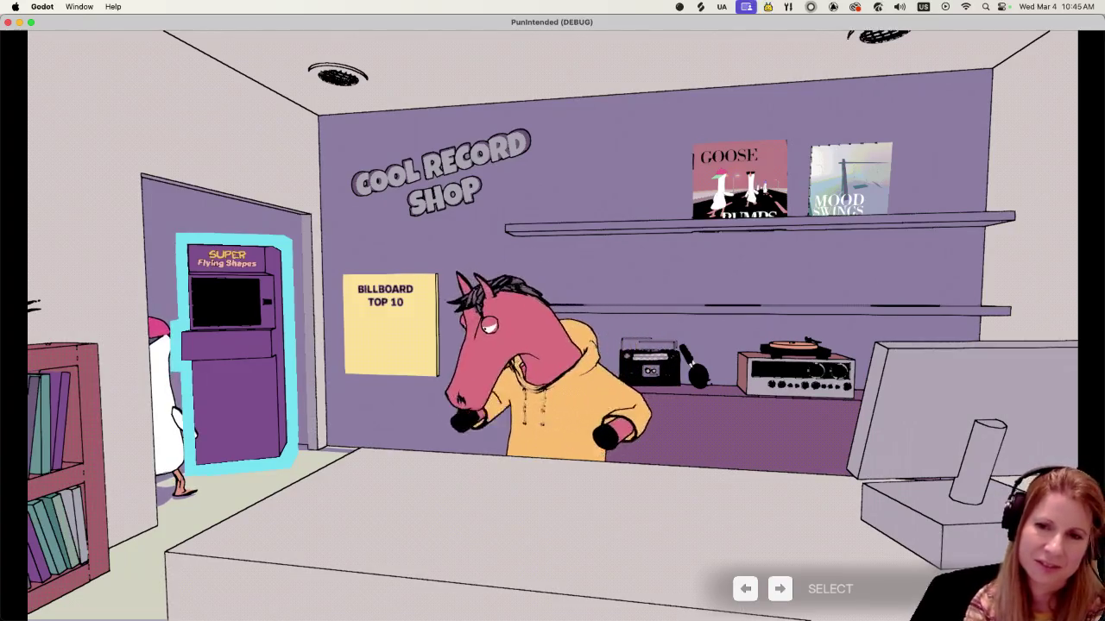
pyautogui.press('super+q')
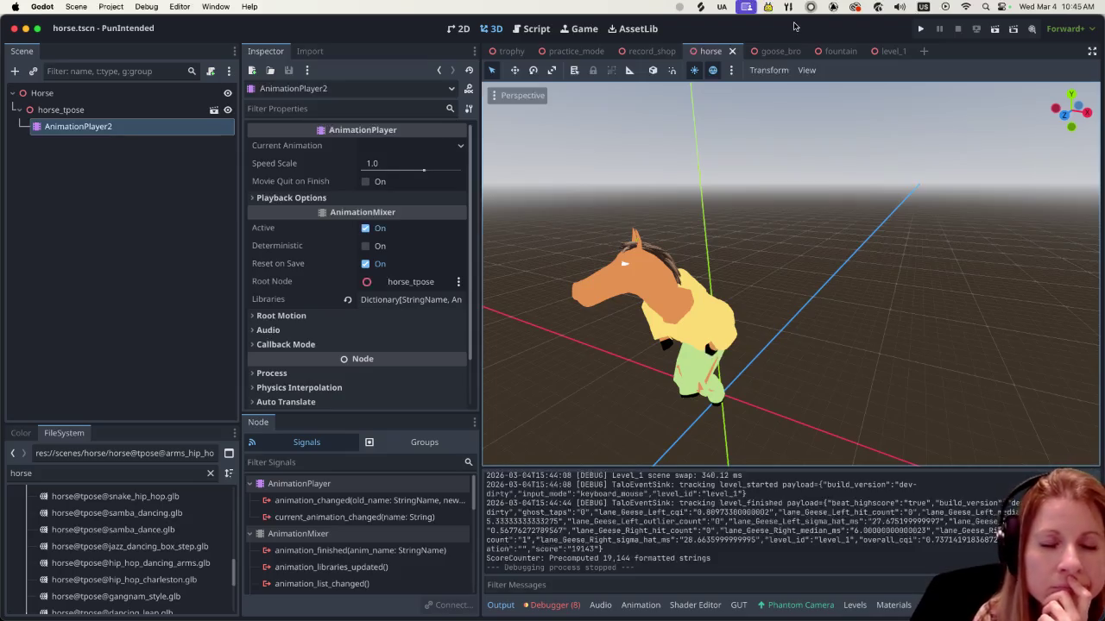
# Orbit and zoom the viewport around the dancing horse to view it from several sides
pyautogui.scroll(3, 740, 334)
pyautogui.hscroll(-5, 748, 316)
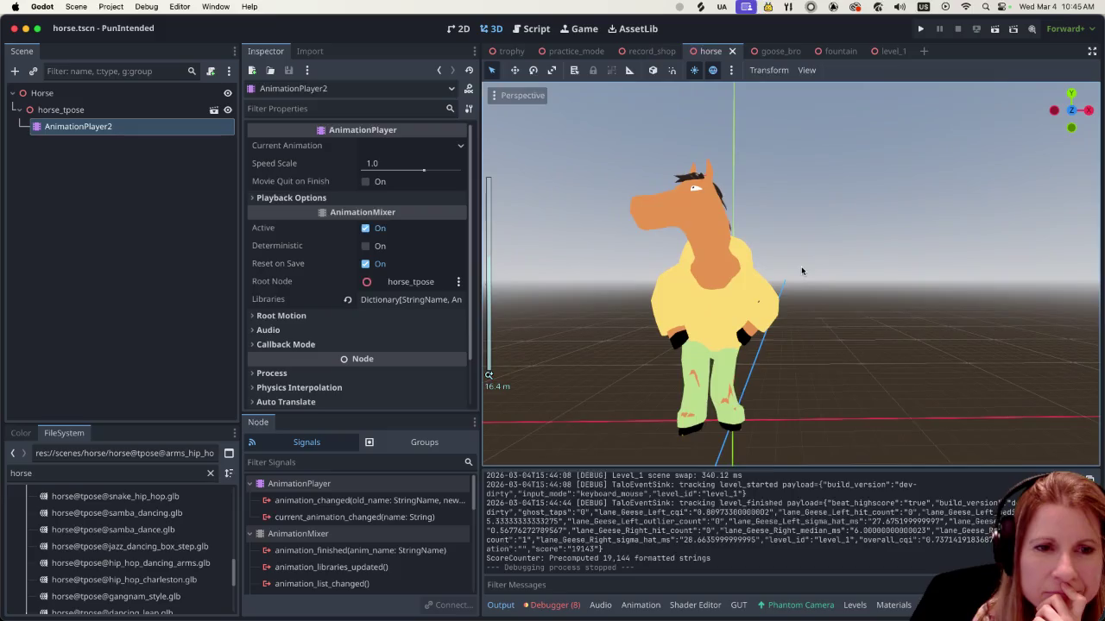
pyautogui.hscroll(5, 801, 271)
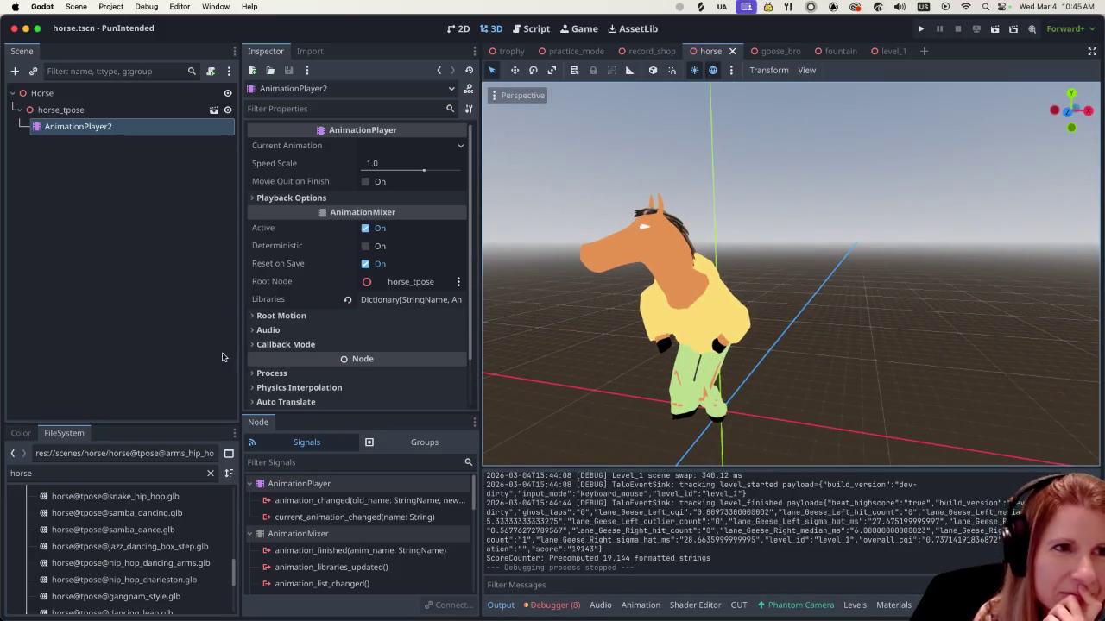
pyautogui.scroll(5, 671, 361)
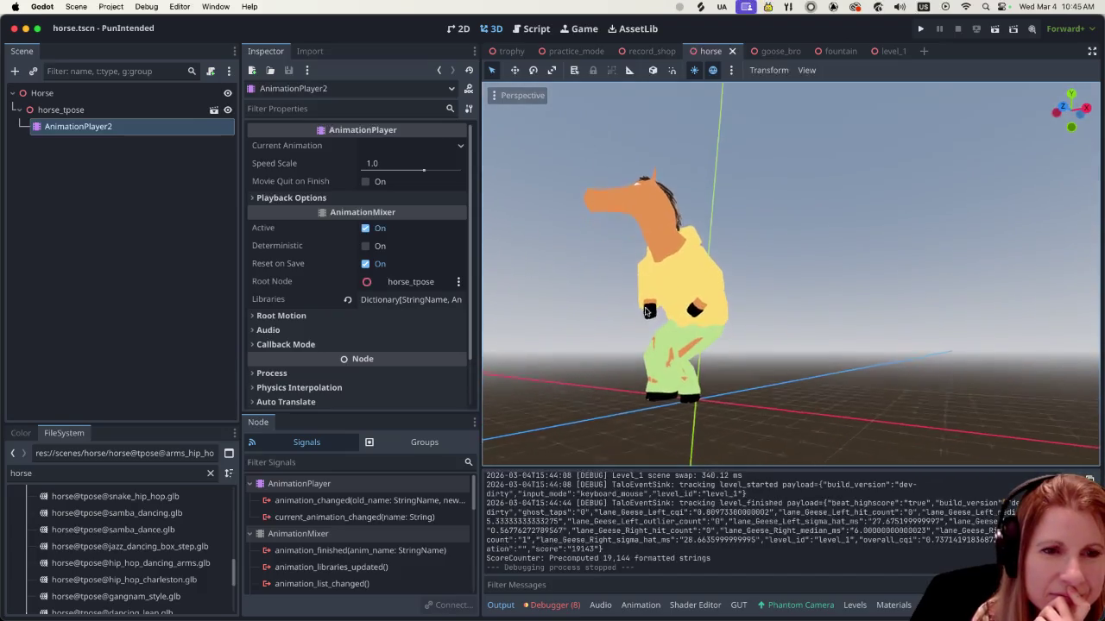
pyautogui.hscroll(2, 709, 277)
pyautogui.scroll(3, 707, 312)
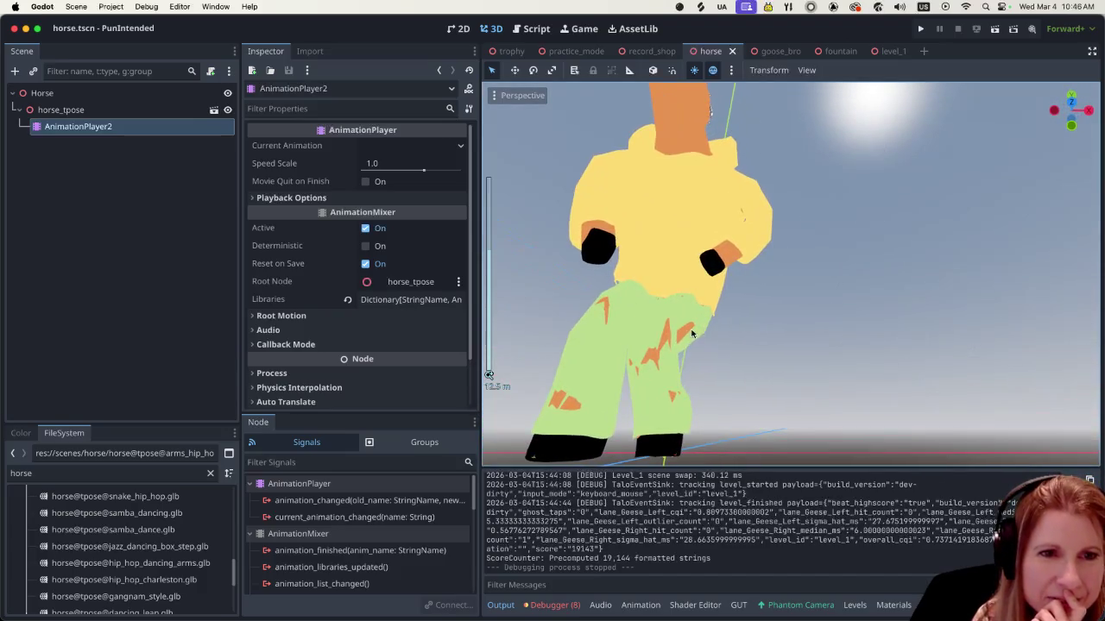
pyautogui.hscroll(-3, 648, 374)
pyautogui.scroll(3, 669, 374)
pyautogui.hscroll(3, 783, 382)
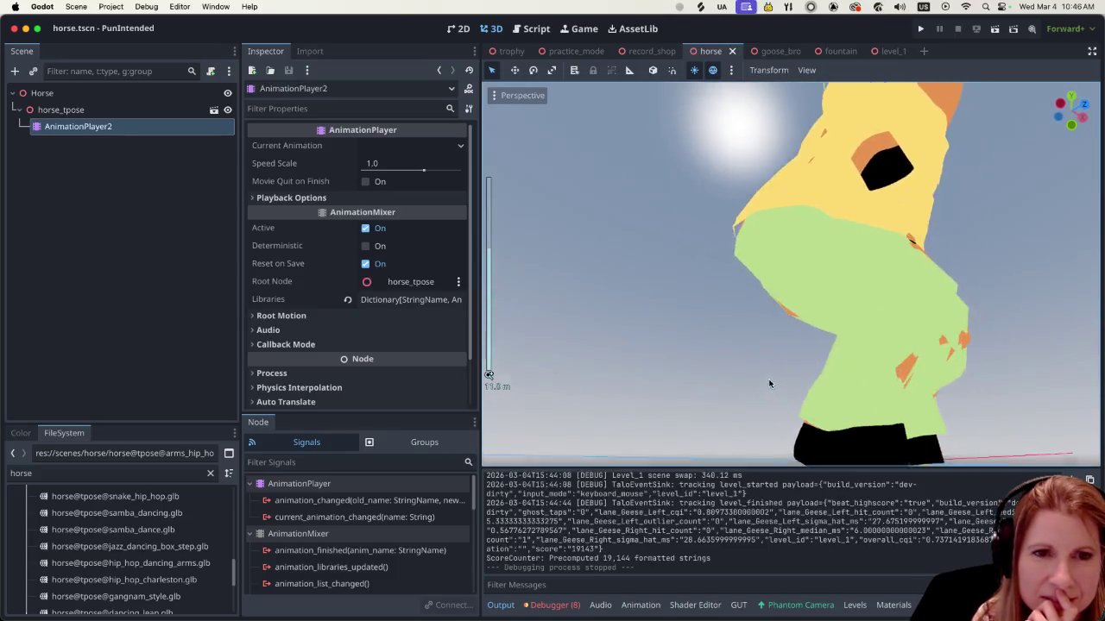
pyautogui.hscroll(-5, 769, 379)
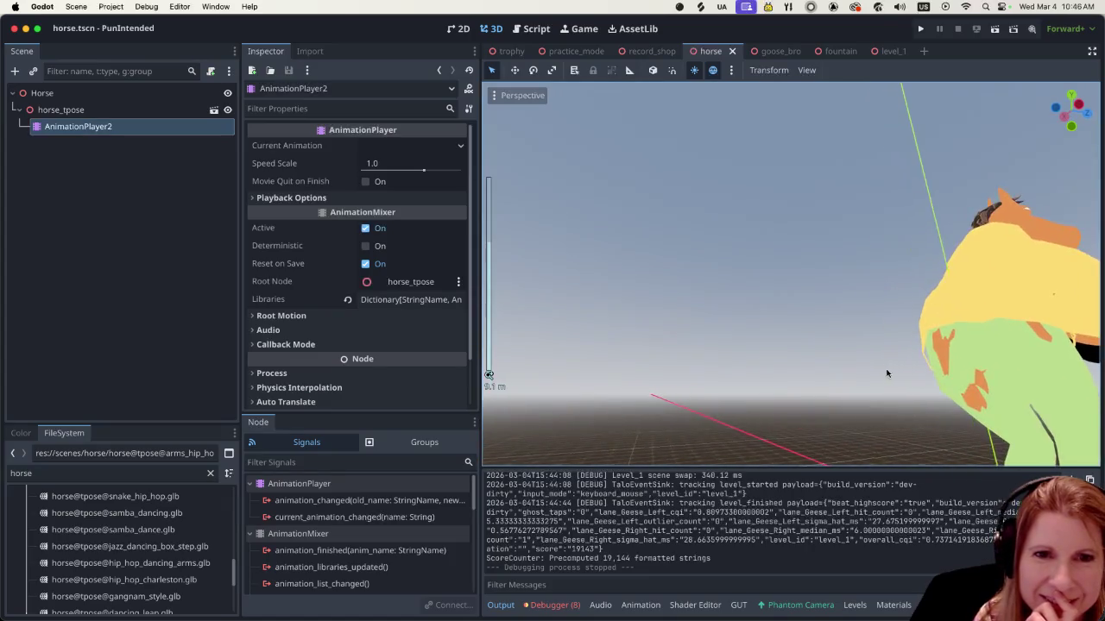
# Finish inspecting the horse's dance, then bring up Mixamo in Firefox with HORSE@TPOSE loaded
pyautogui.scroll(-3, 898, 389)
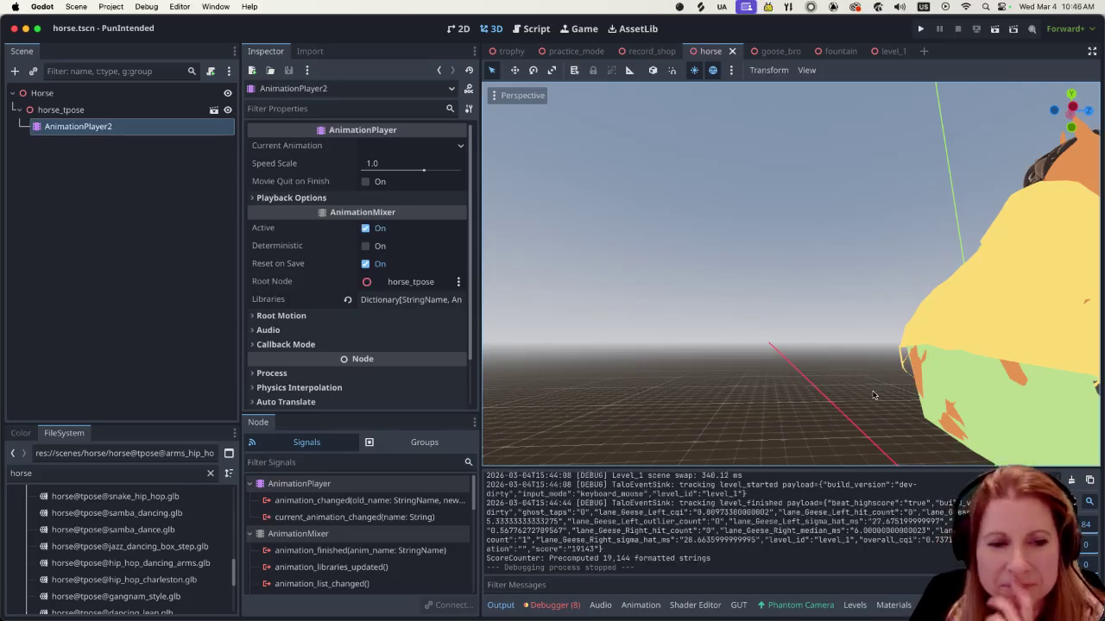
pyautogui.hscroll(5, 955, 325)
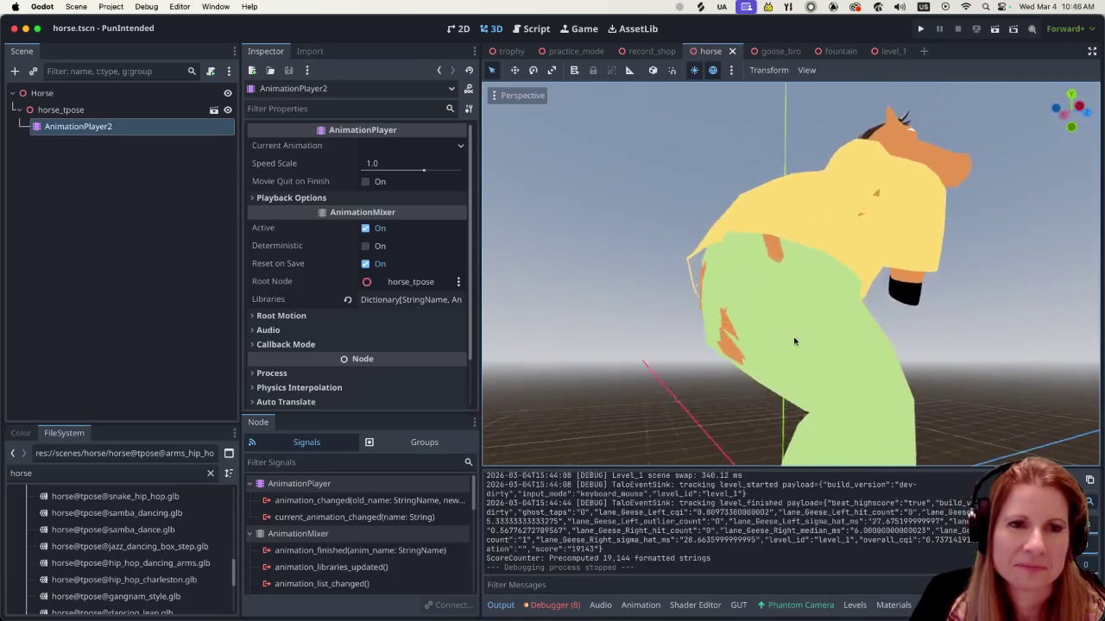
pyautogui.hscroll(-2, 841, 335)
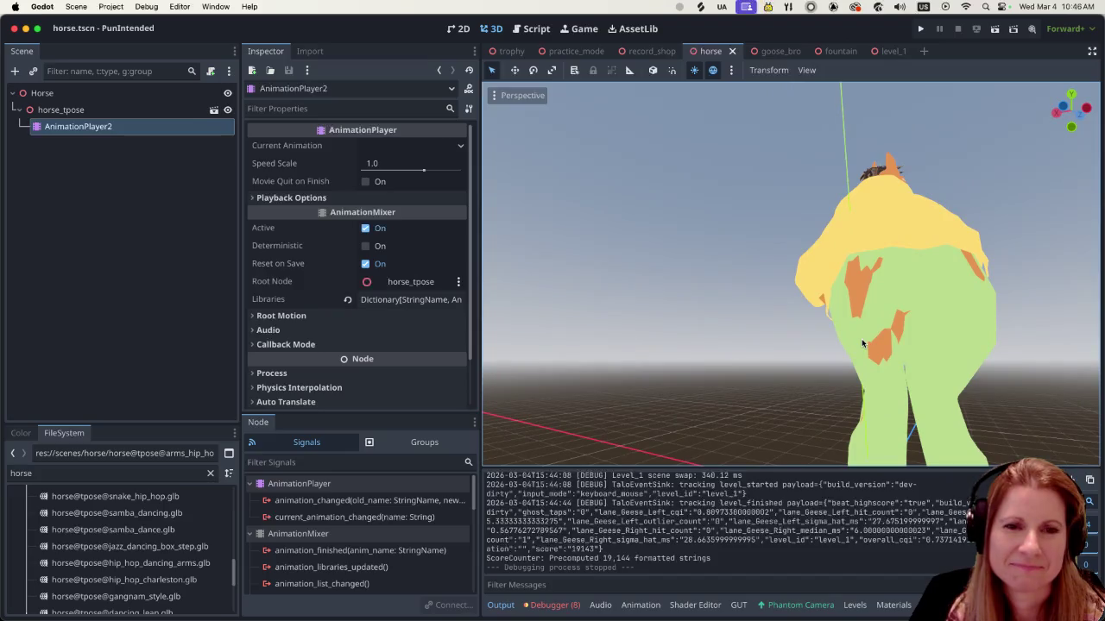
pyautogui.scroll(-5, 862, 342)
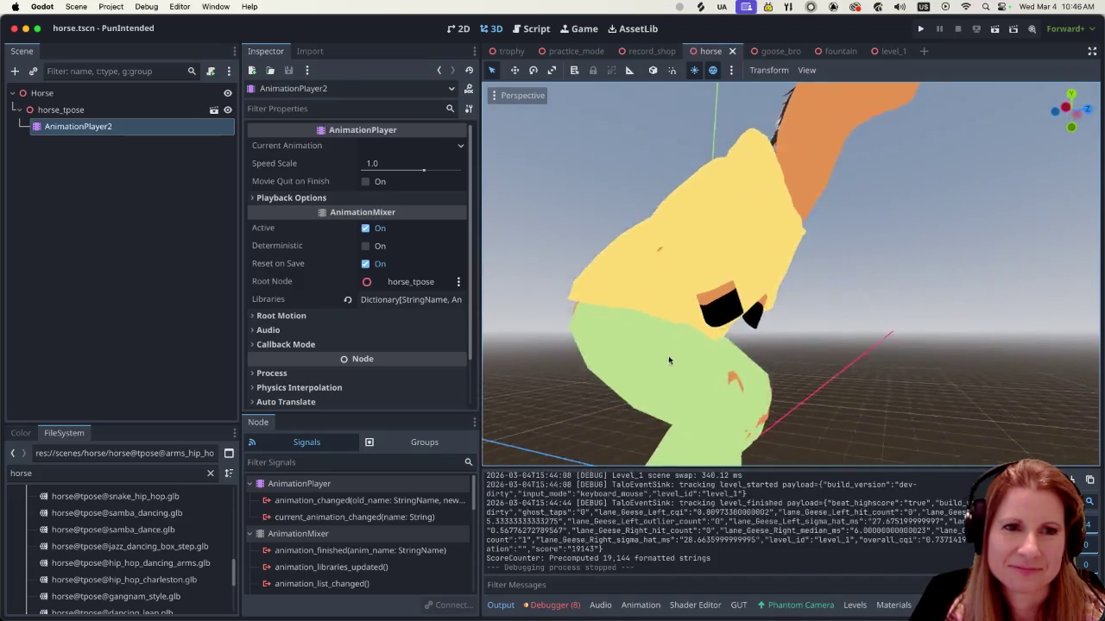
pyautogui.scroll(5, 705, 306)
pyautogui.hscroll(5, 725, 302)
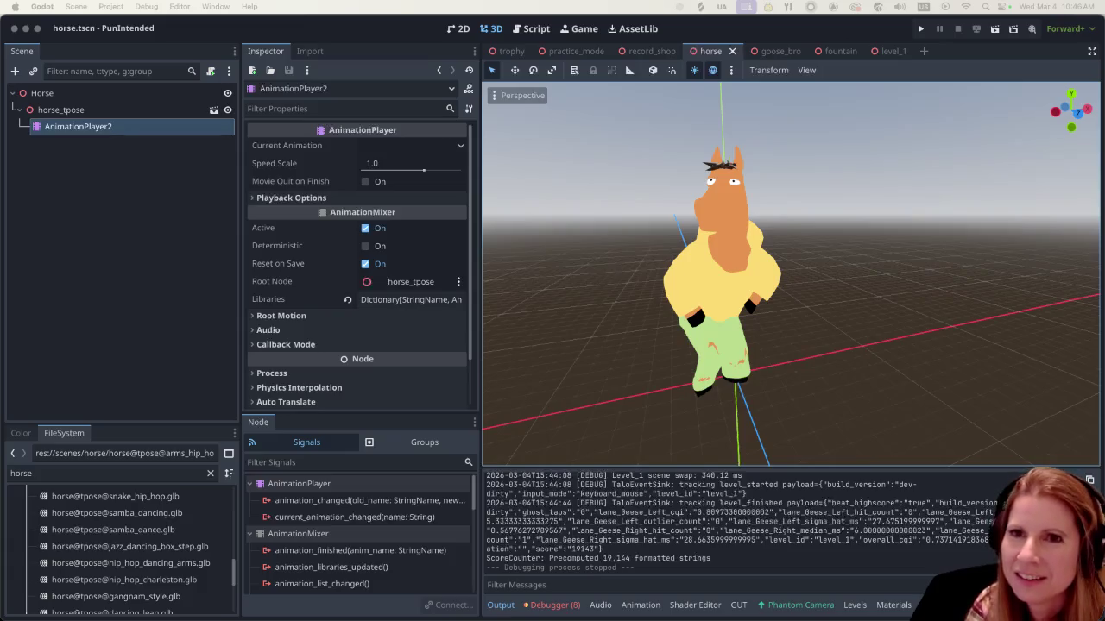
pyautogui.moveTo(1070, 64); pyautogui.dragTo(103, 34)
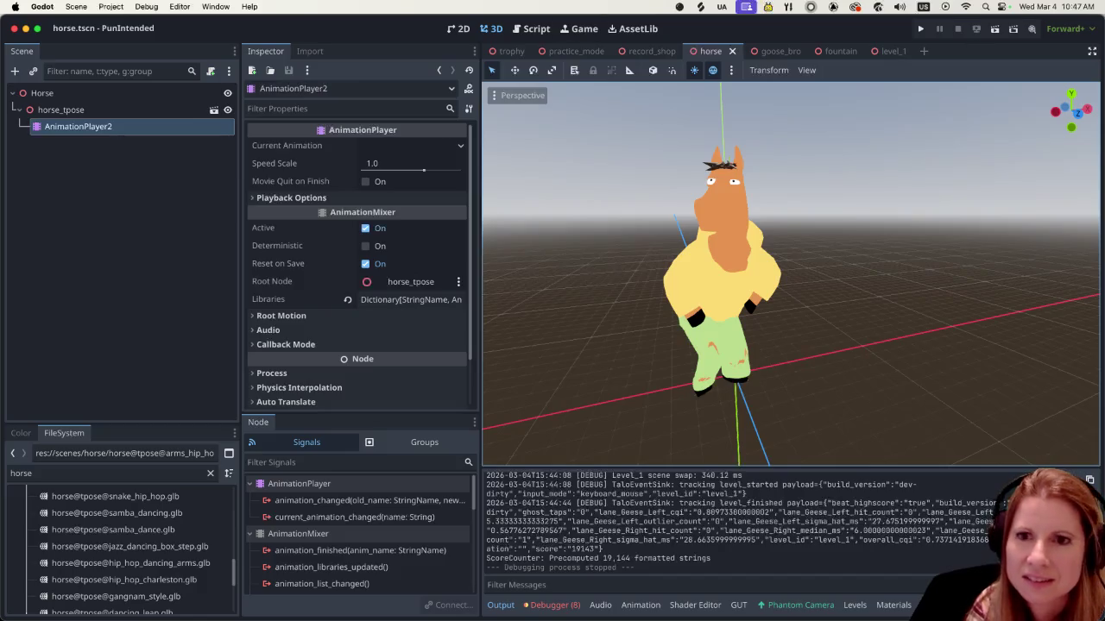
pyautogui.press('super+Tab')
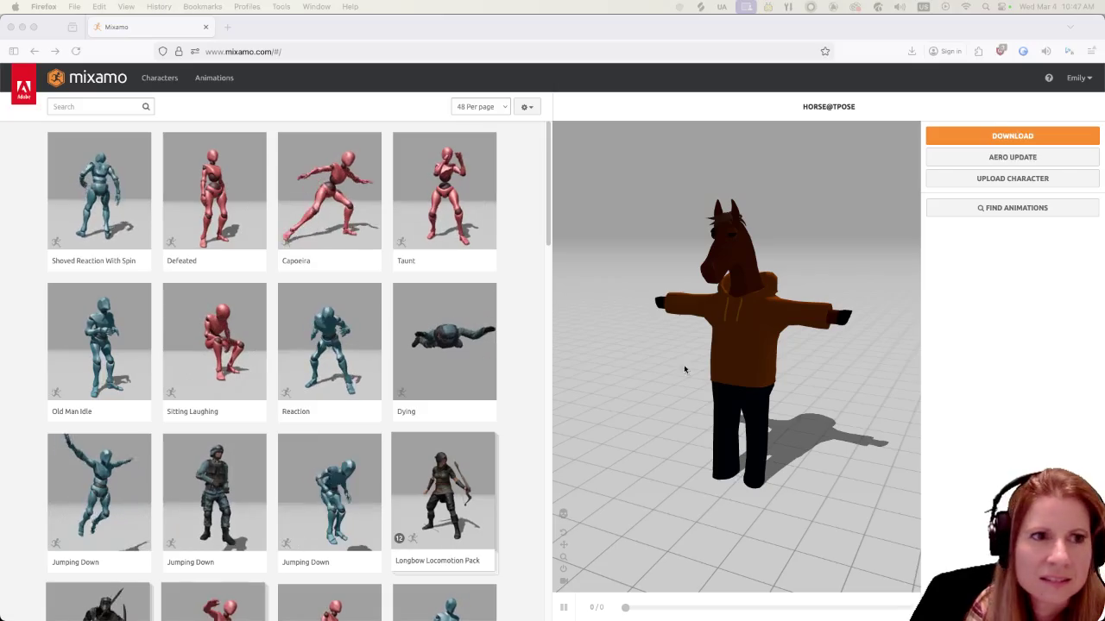
# Search Mixamo's animation library for 'standing' and close the genre filter
pyautogui.click(302, 51)
pyautogui.press('Escape')
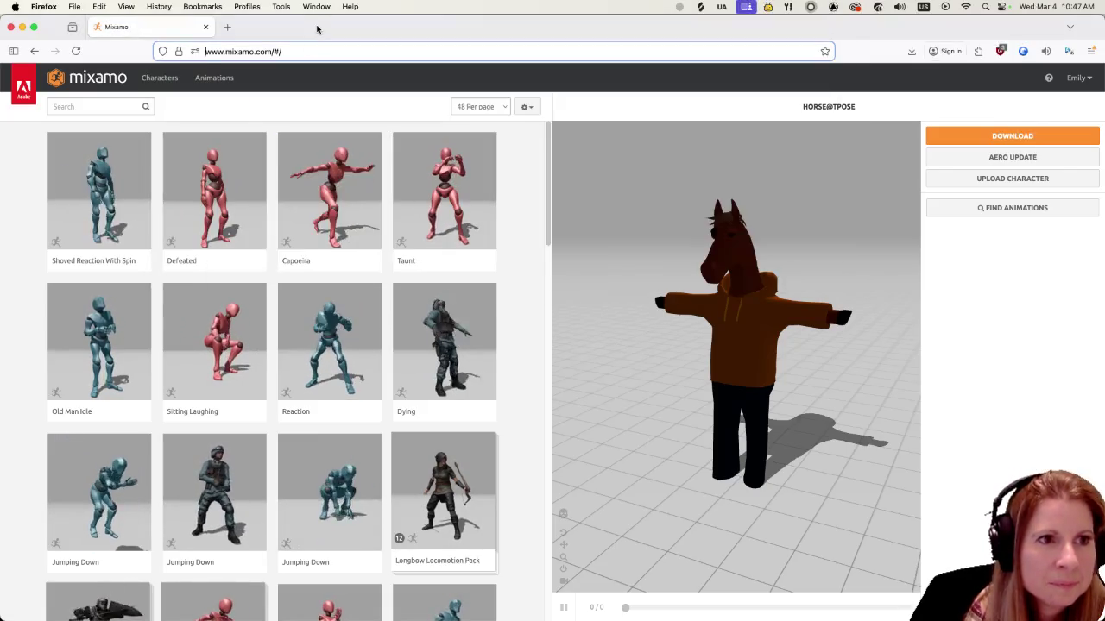
pyautogui.click(110, 106)
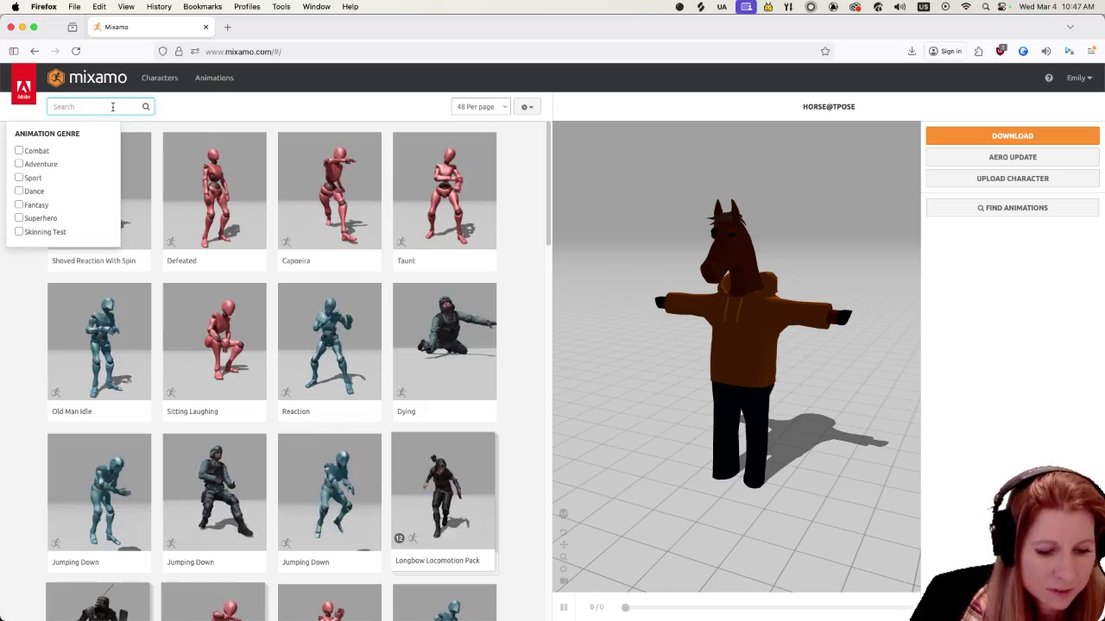
pyautogui.write('standing')
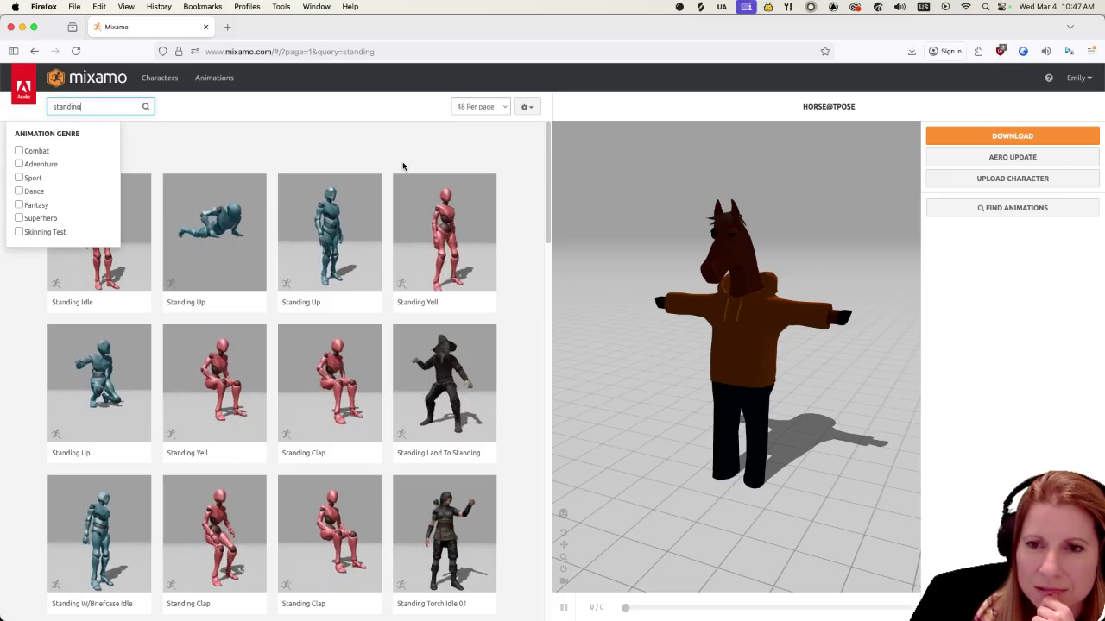
pyautogui.click(365, 131)
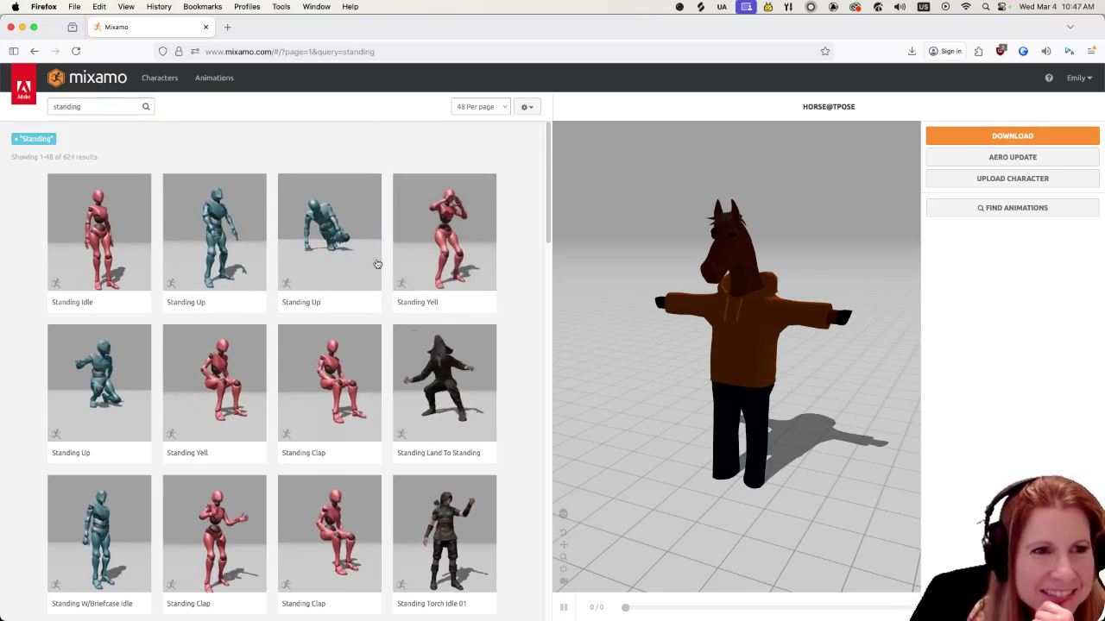
# Scroll through the grid of standing animation results
pyautogui.scroll(-2, 363, 276)
pyautogui.scroll(2, 321, 297)
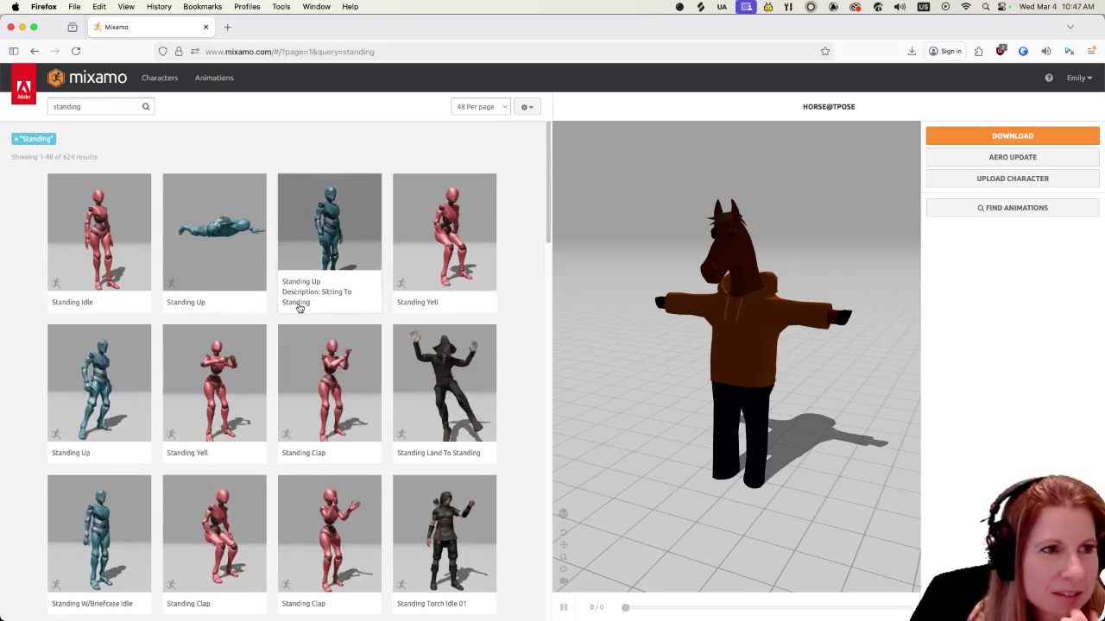
pyautogui.scroll(-2, 346, 369)
pyautogui.scroll(-10, 346, 369)
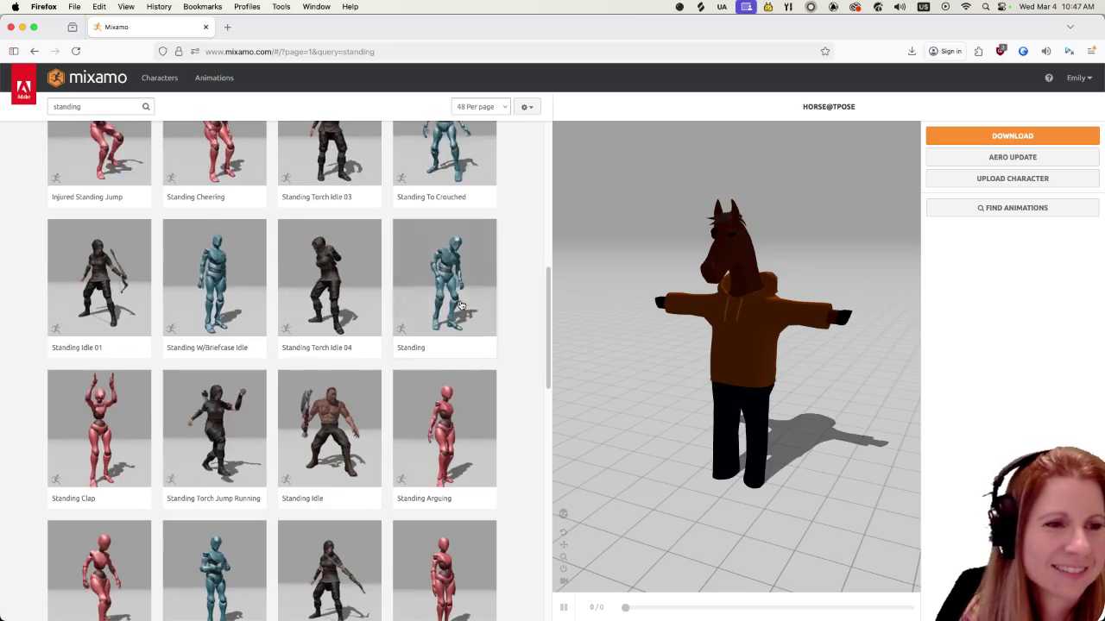
pyautogui.scroll(-1, 414, 362)
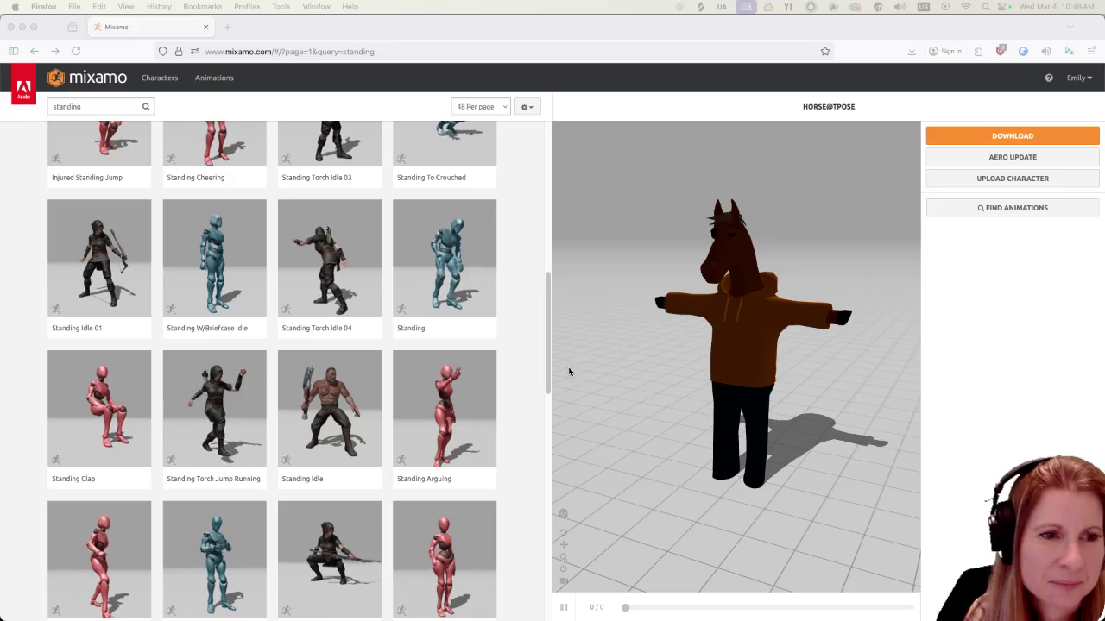
pyautogui.scroll(-3, 472, 403)
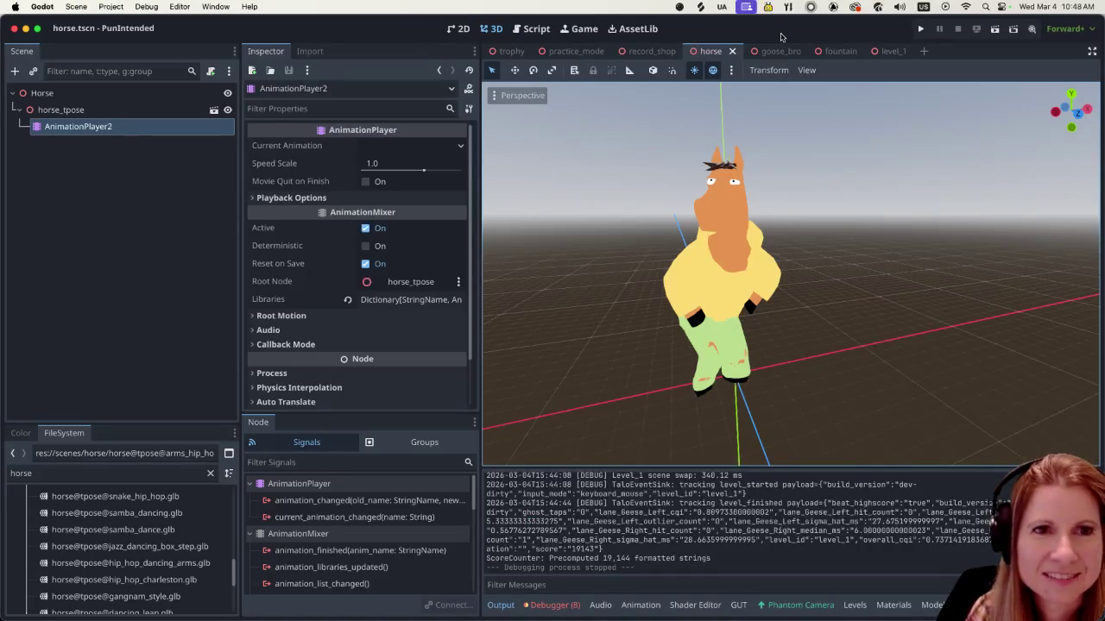
# Launch the project from Godot's Run Project button to reach the Rhythm and Goose menu
pyautogui.click(921, 30)
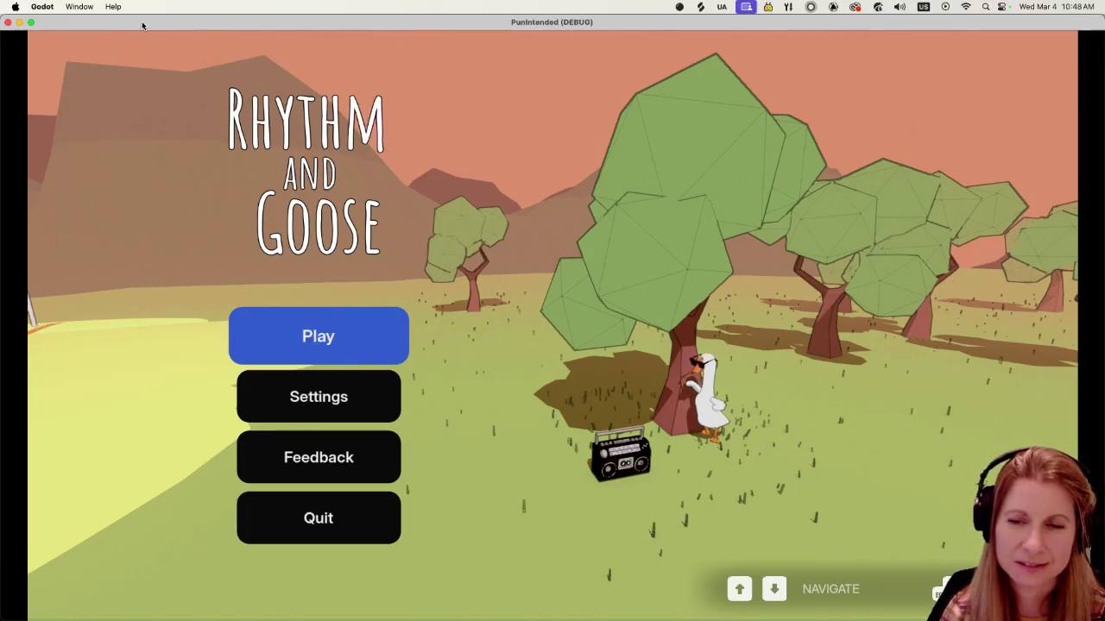
# Start the game from Play and open the Super Flying Shapes arcade machine in the shop
pyautogui.press('Down')
pyautogui.press('Up')
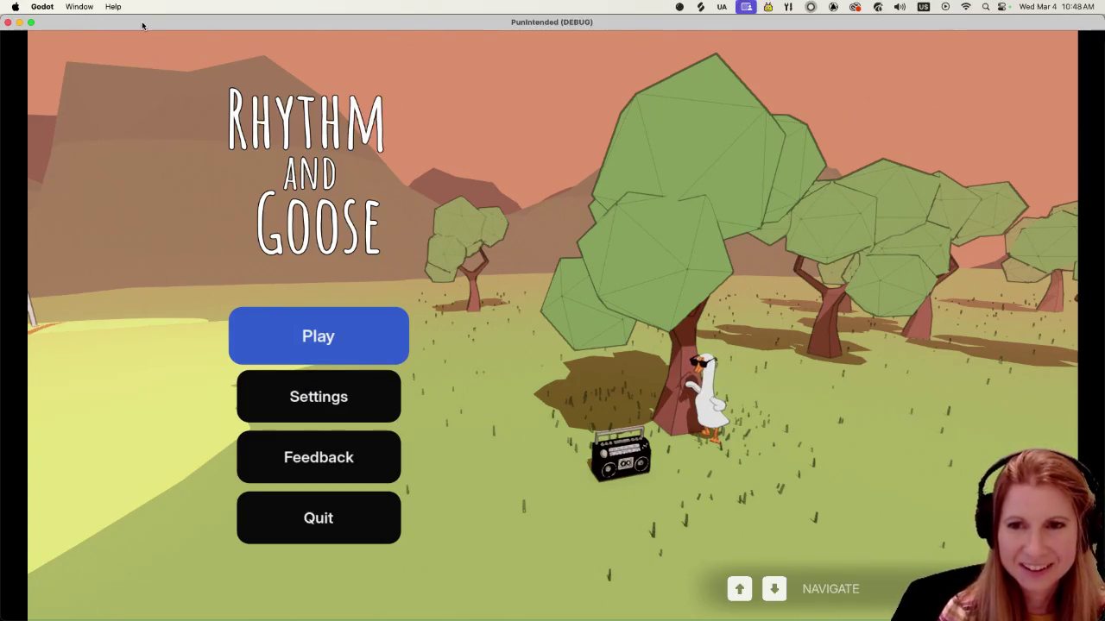
pyautogui.press('Return')
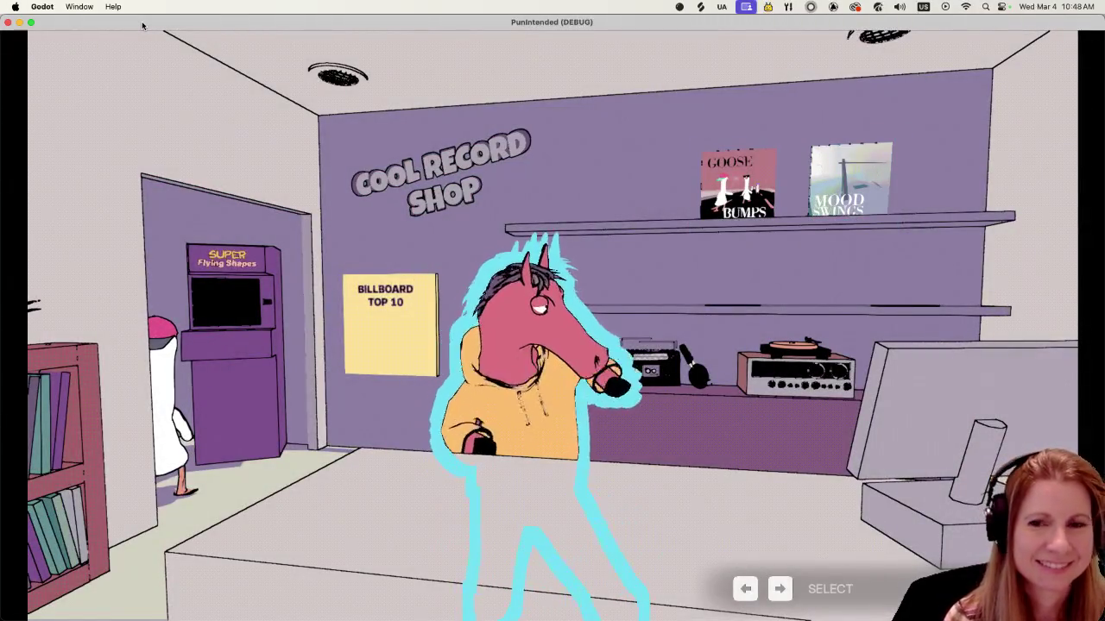
pyautogui.press('Right')
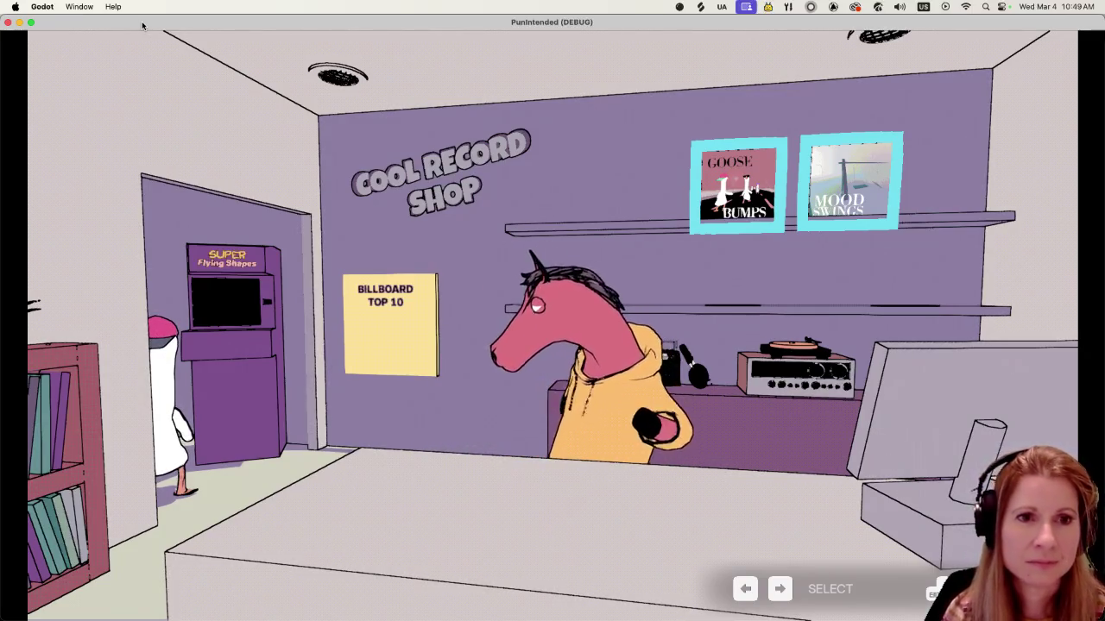
pyautogui.press('Left')
pyautogui.press('Left')
pyautogui.press('Left')
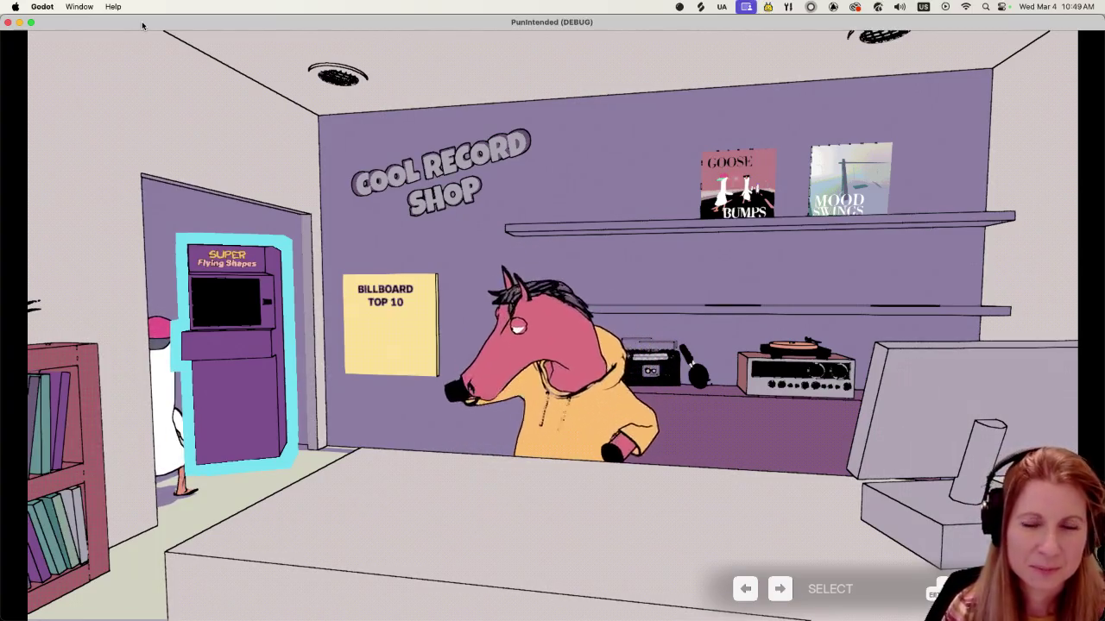
pyautogui.press('Return')
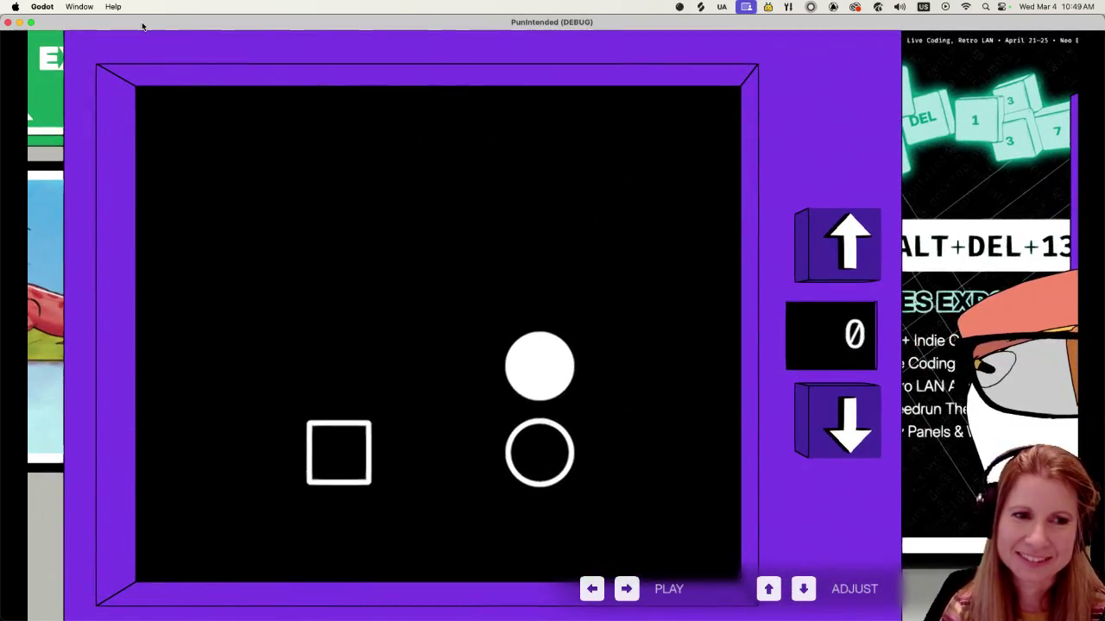
# Hit the opening square and circle notes and nudge the adjustable number
pyautogui.press('Left')
pyautogui.press('Right')
pyautogui.press('Left')
pyautogui.press('Right')
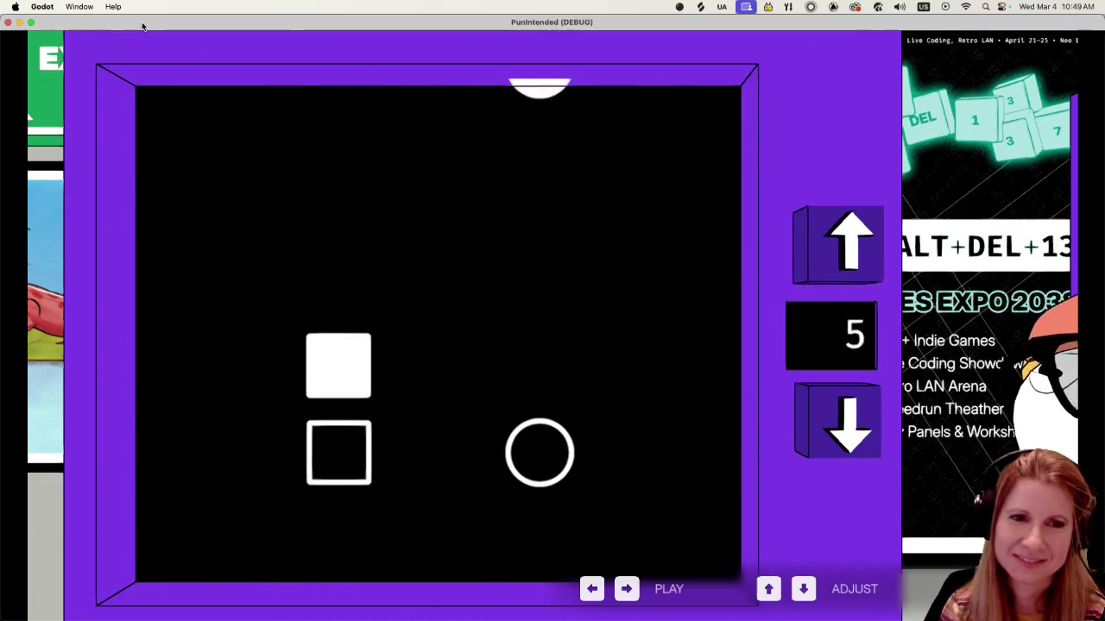
pyautogui.press('Up')
pyautogui.press('Up')
pyautogui.press('Up')
pyautogui.press('Left')
pyautogui.press('Right')
pyautogui.press('Down')
pyautogui.press('Down')
pyautogui.press('Down')
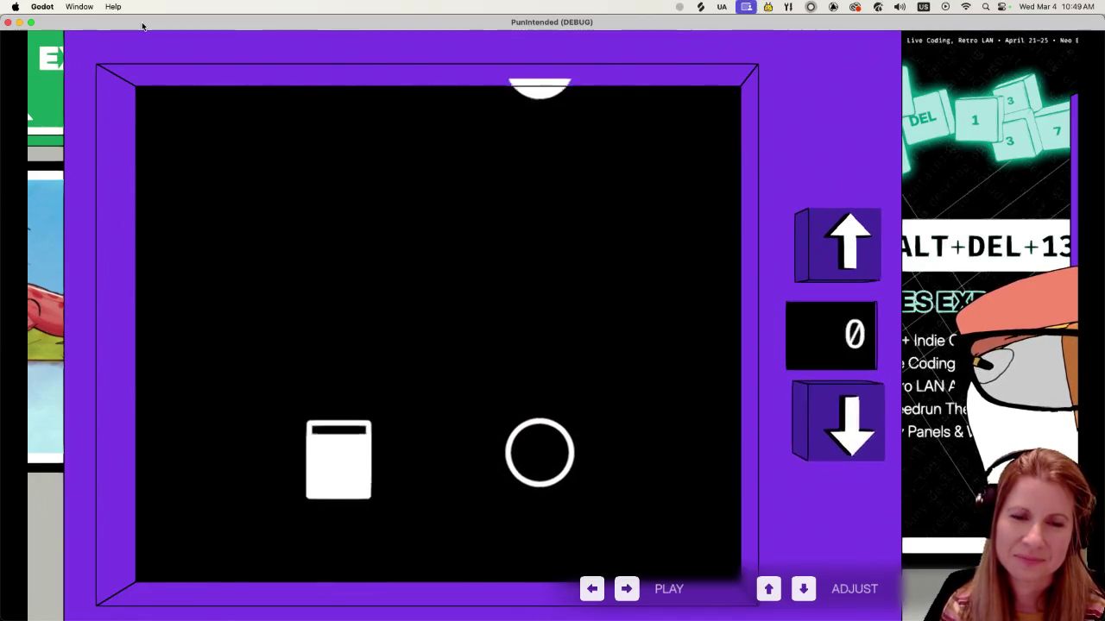
# Hit the final notes, then exit the arcade back to the Cool Record Shop
pyautogui.press('Right')
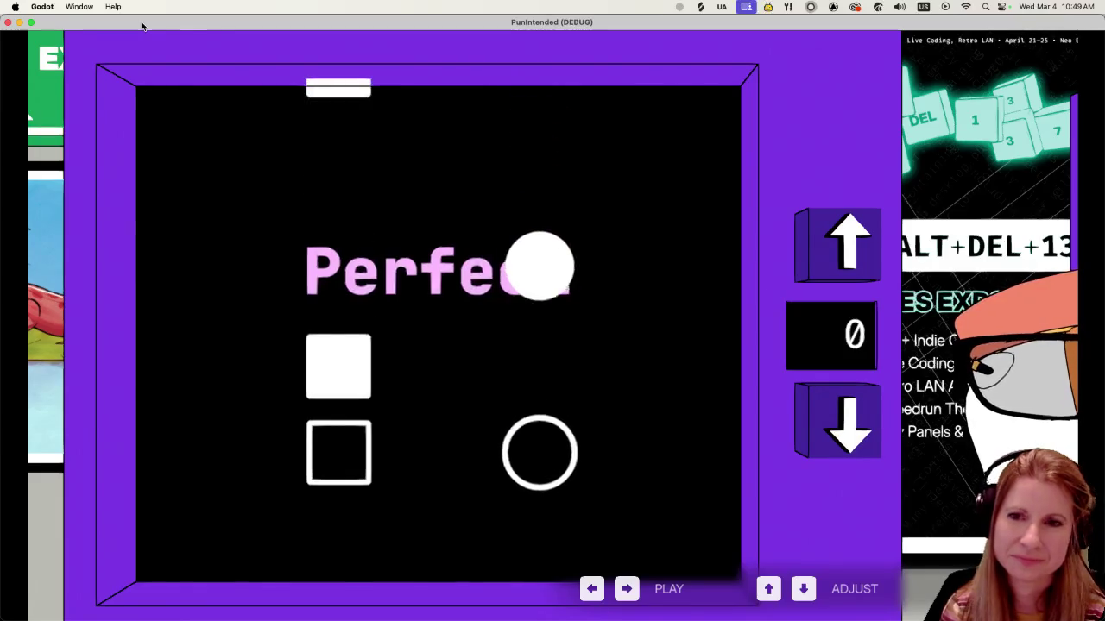
pyautogui.press('Left')
pyautogui.press('Right')
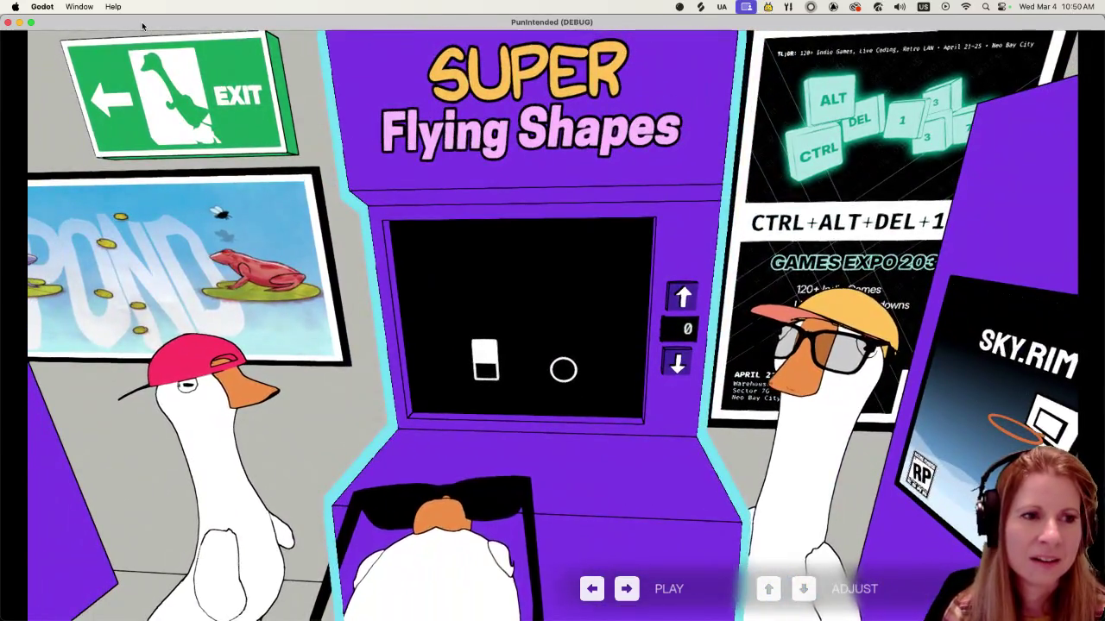
pyautogui.press('Left')
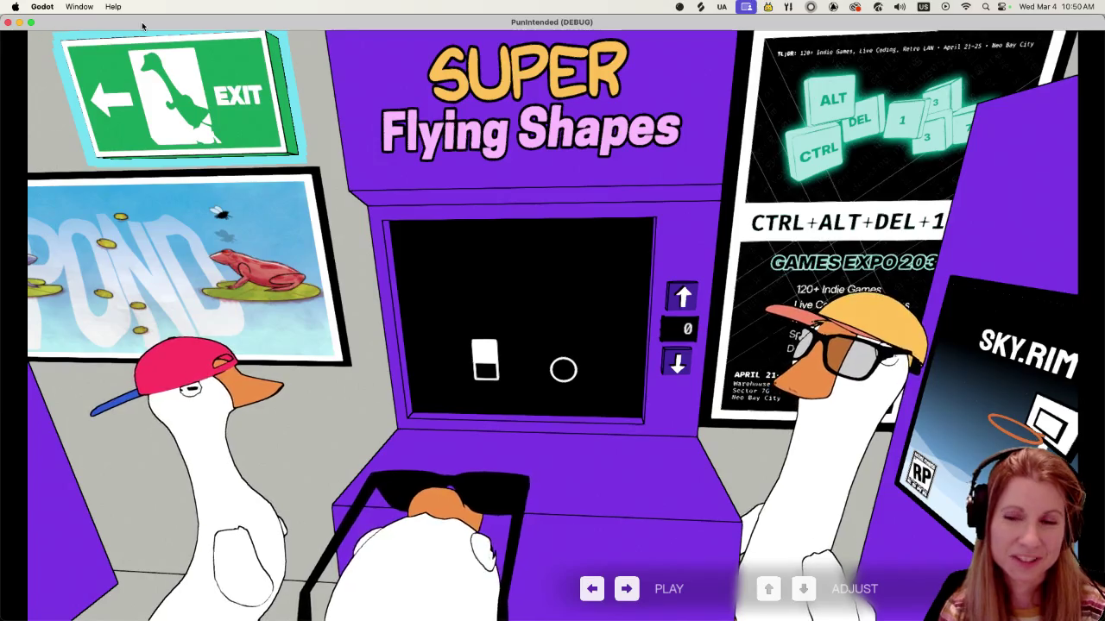
pyautogui.press('Return')
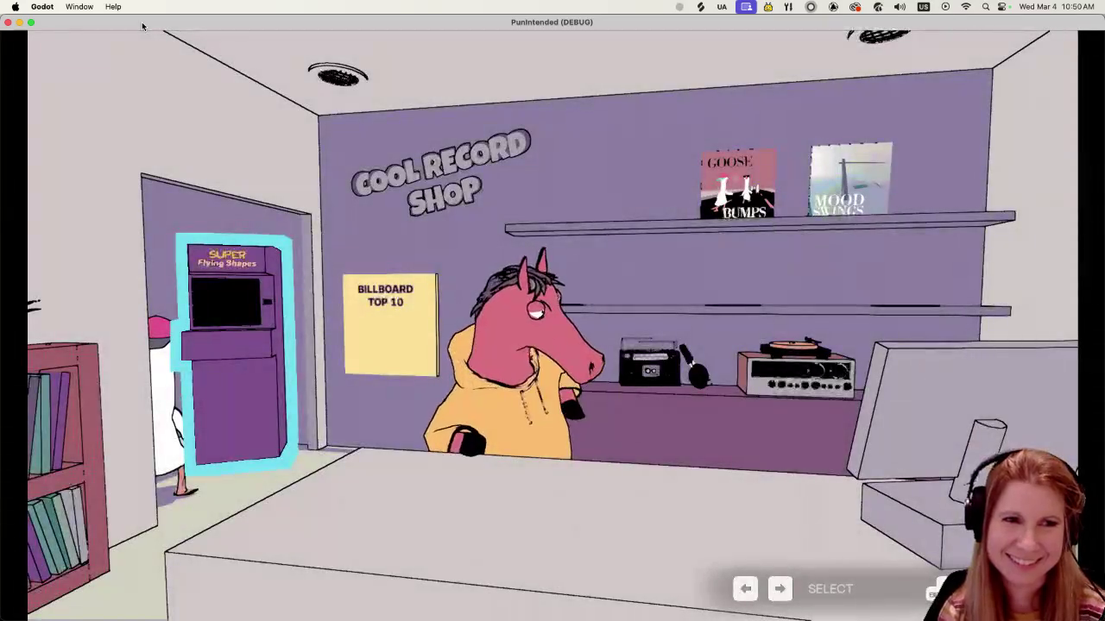
# Pick the Goose Bumps record from the album shelf to start its level
pyautogui.press('Right')
pyautogui.press('Right')
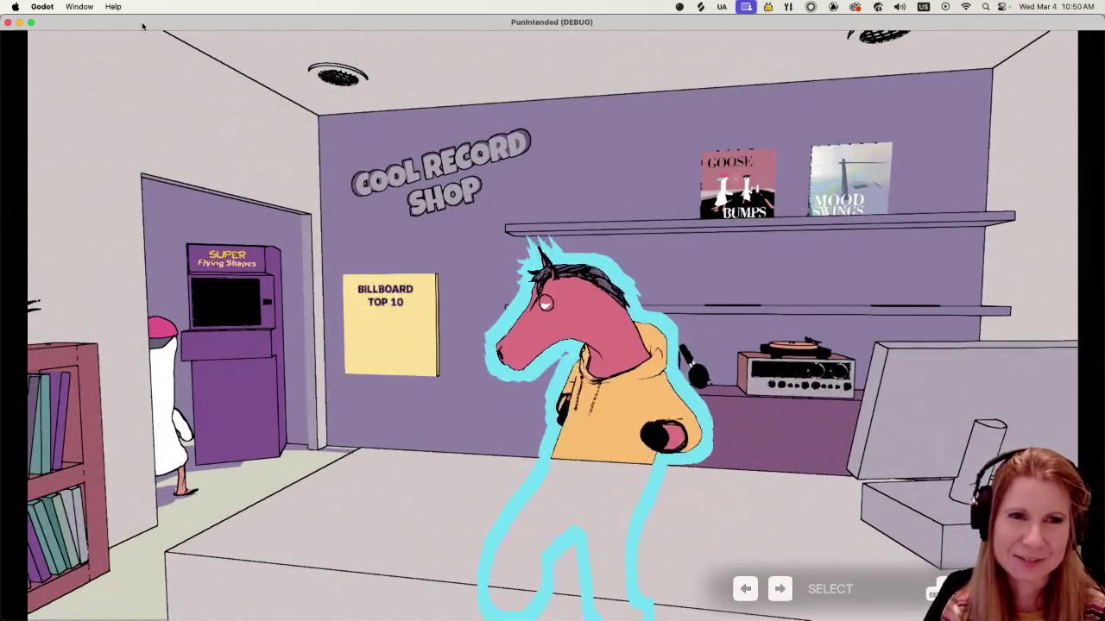
pyautogui.press('Right')
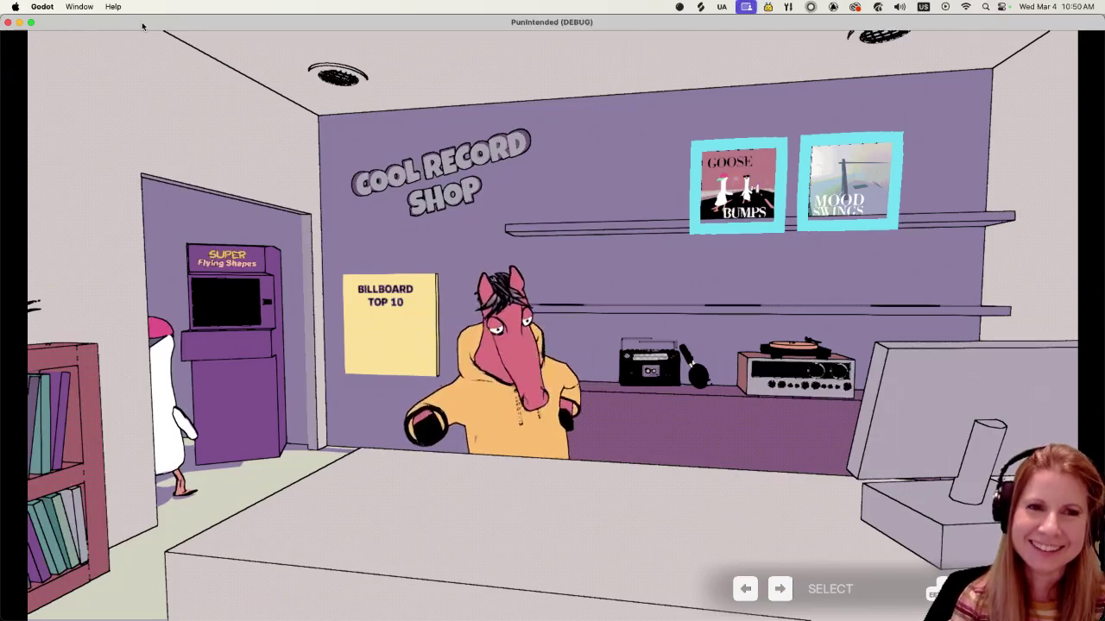
pyautogui.press('Return')
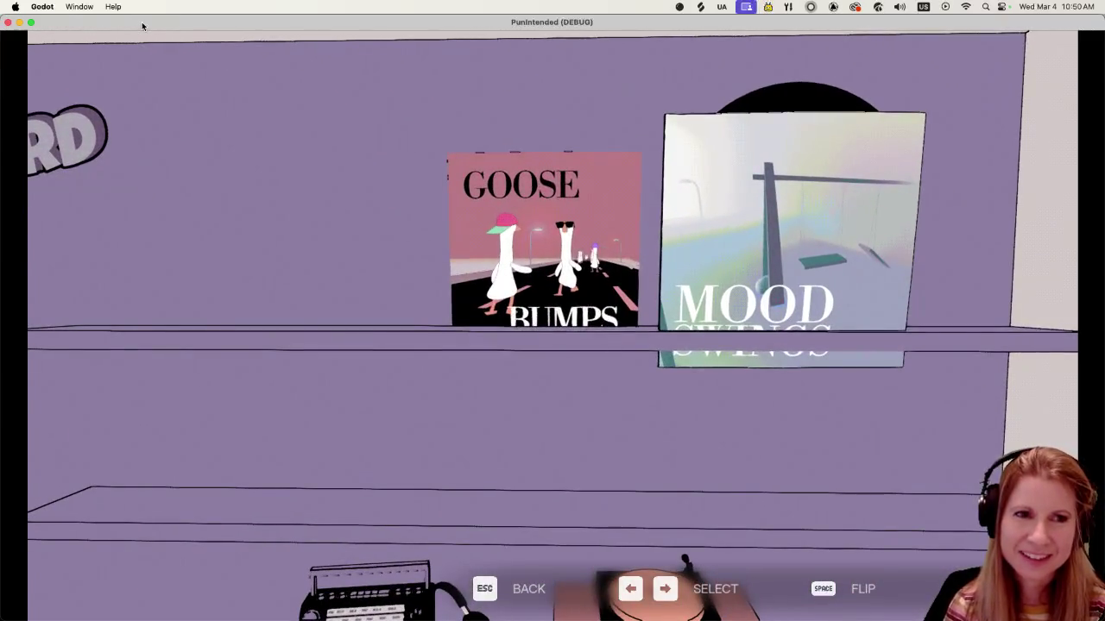
pyautogui.press('Left')
pyautogui.press('Return')
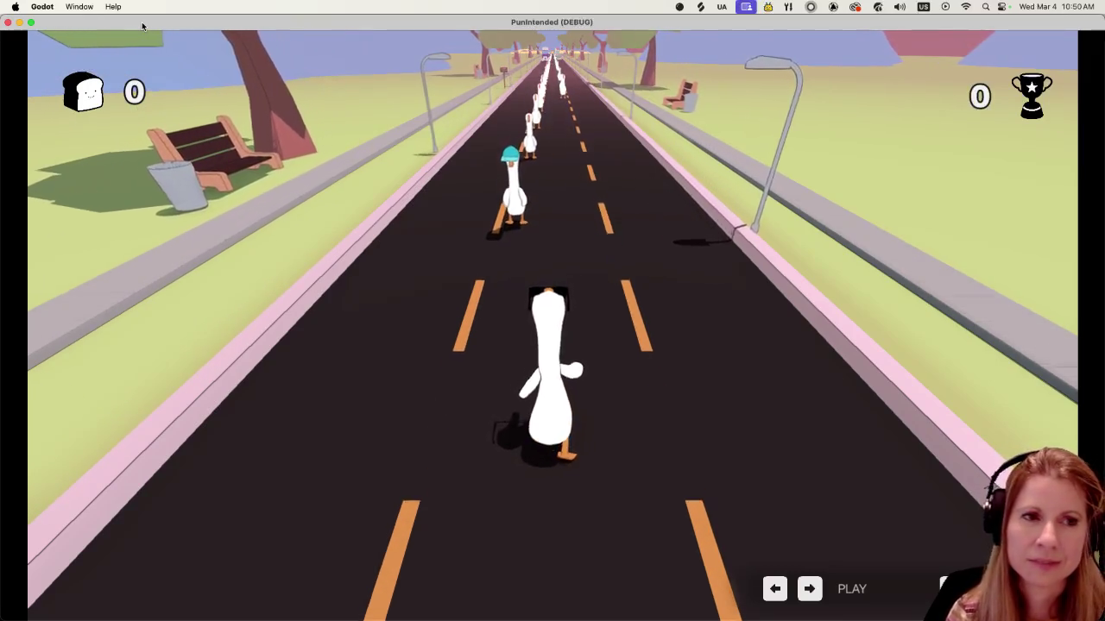
# Move the goose on the beat through the Goose Bumps level, finishing with 104,268 points
pyautogui.press('Left')
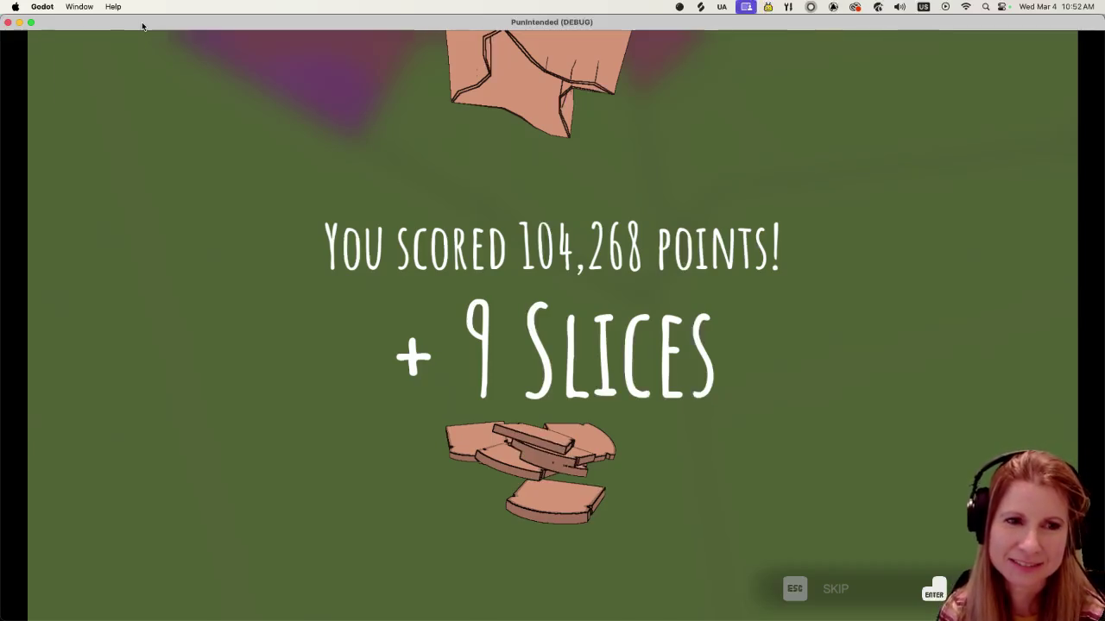
# Check the leaderboard with 104268 ranked sixth as a new personal best, then enter the record store
pyautogui.press('Return')
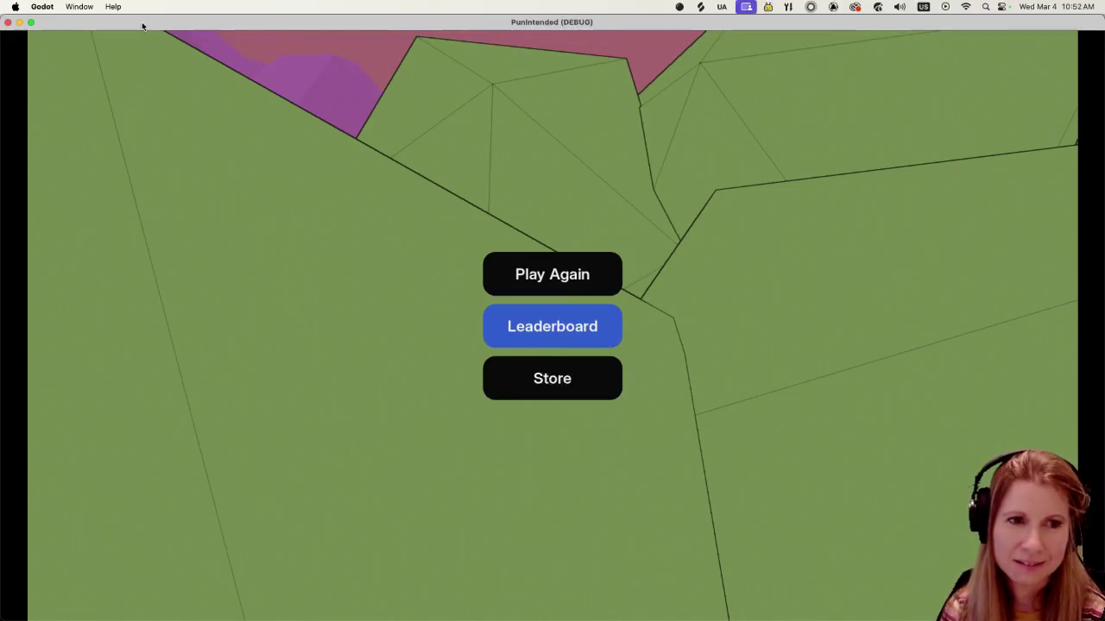
pyautogui.press('Return')
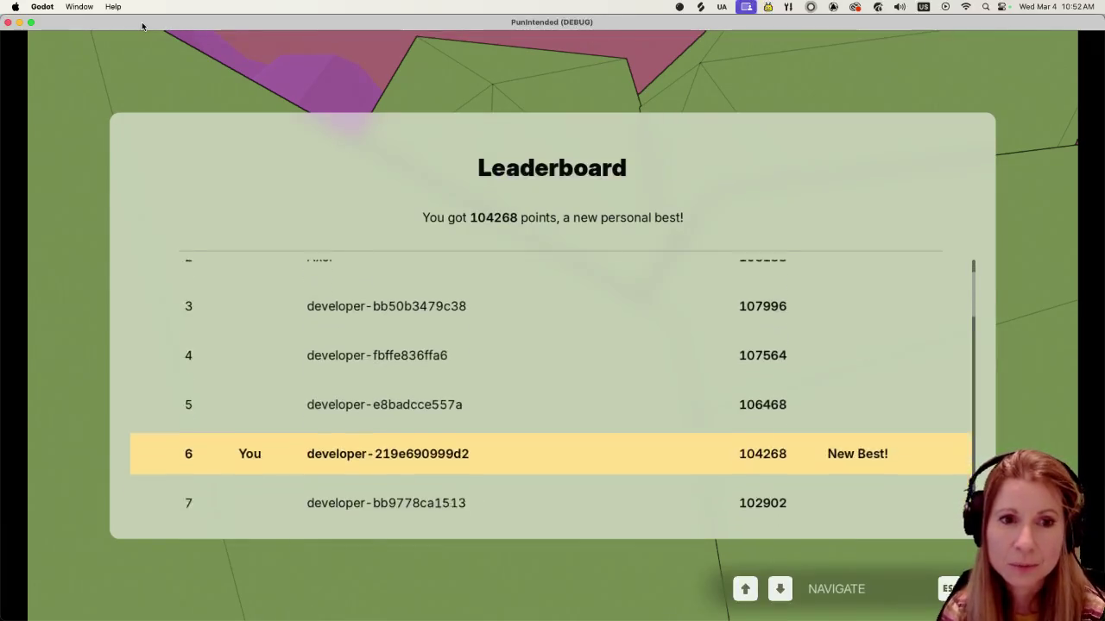
pyautogui.press('Down')
pyautogui.press('Up')
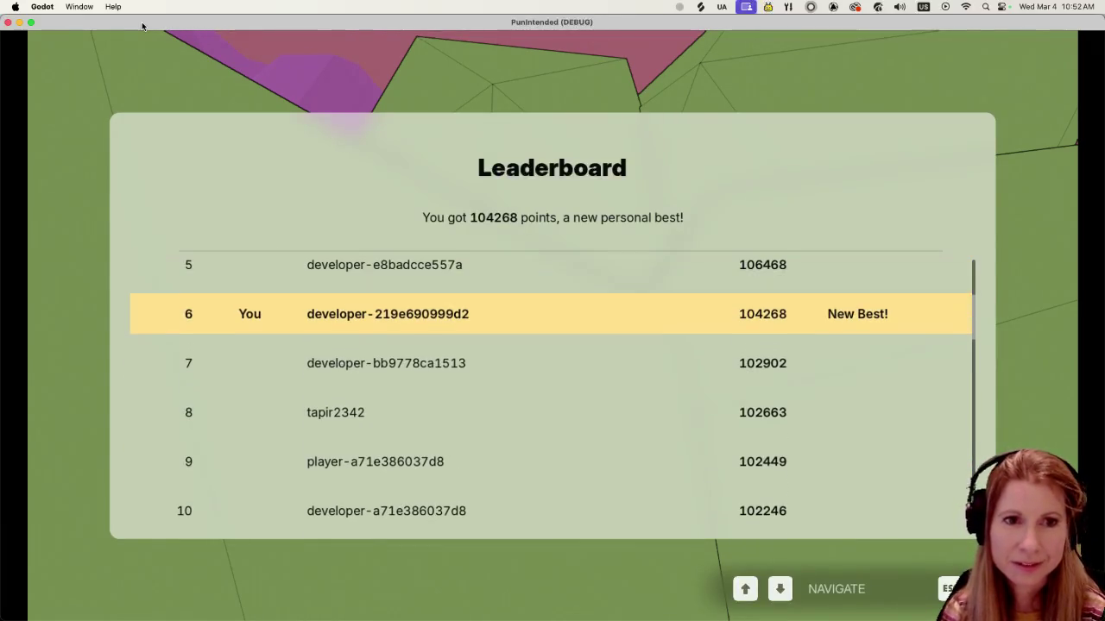
pyautogui.press('Up')
pyautogui.press('Up')
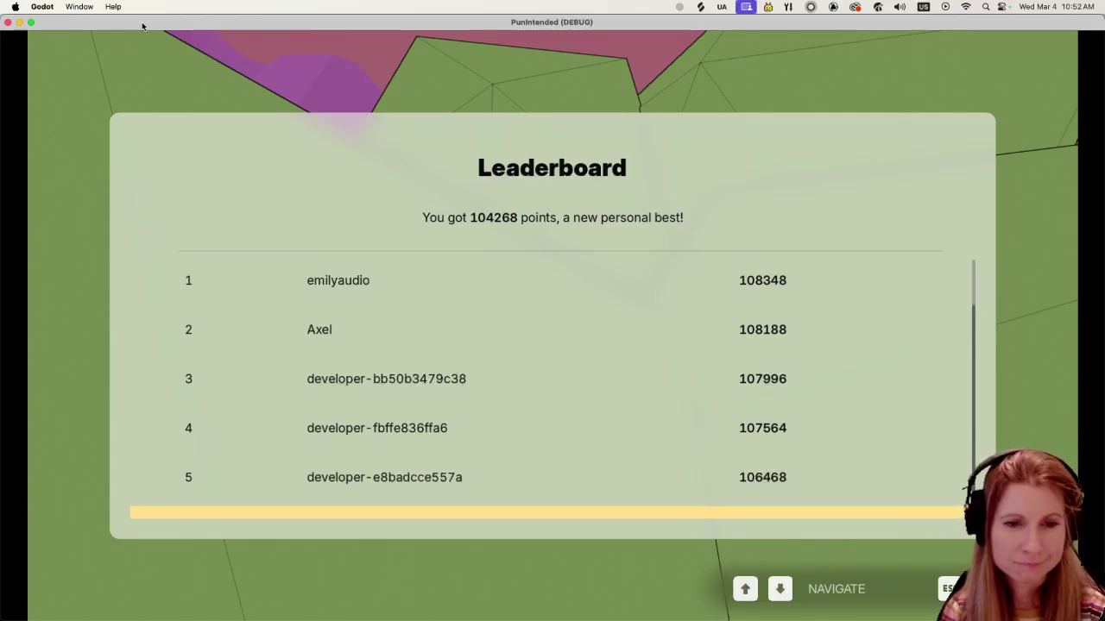
pyautogui.press('Escape')
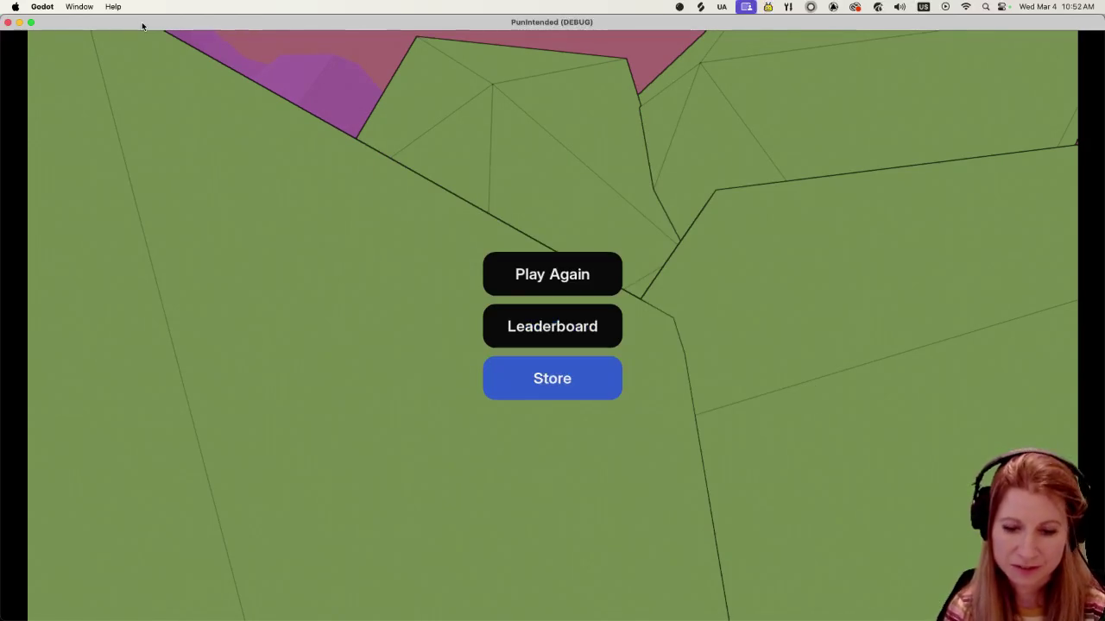
pyautogui.press('Return')
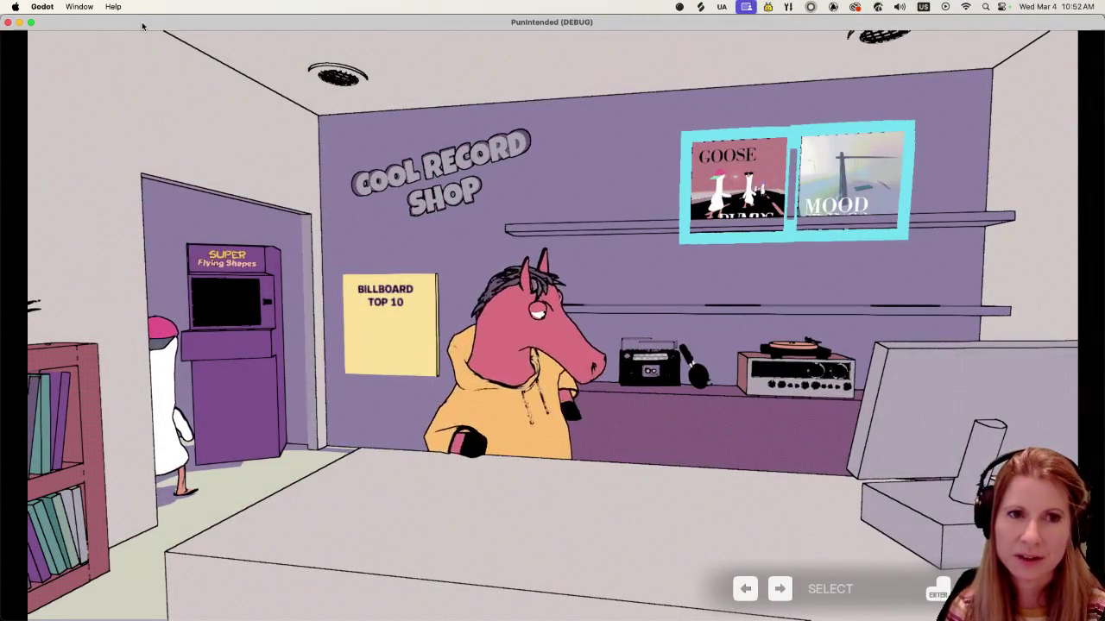
# Flip the Mood Swings album, compare it with Goose Bumps, then quit the running game
pyautogui.press('Return')
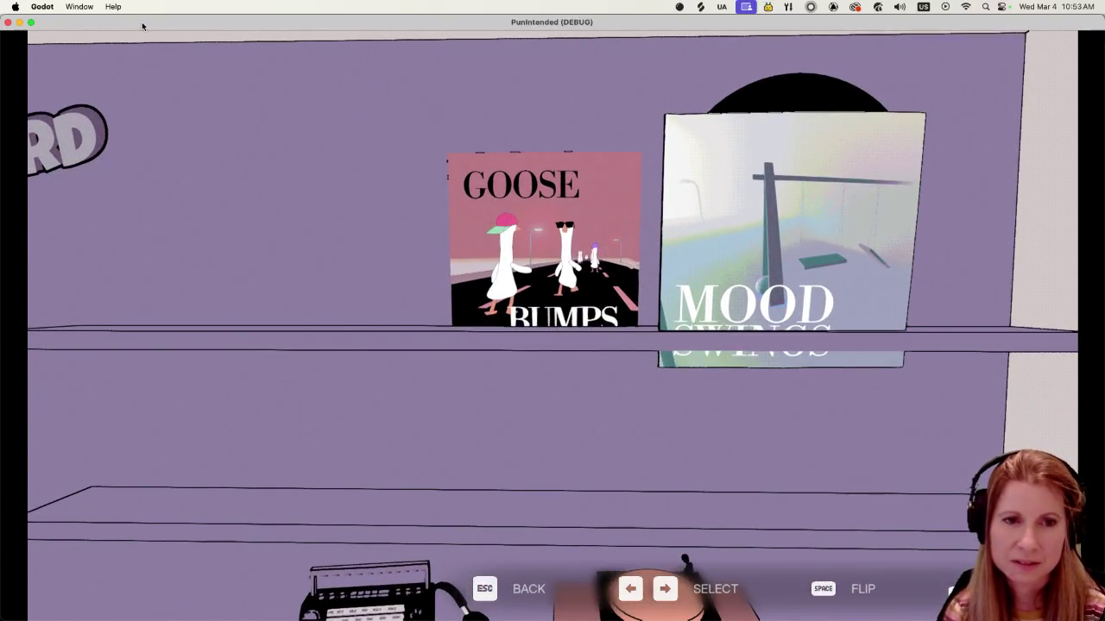
pyautogui.press('space')
pyautogui.press('space')
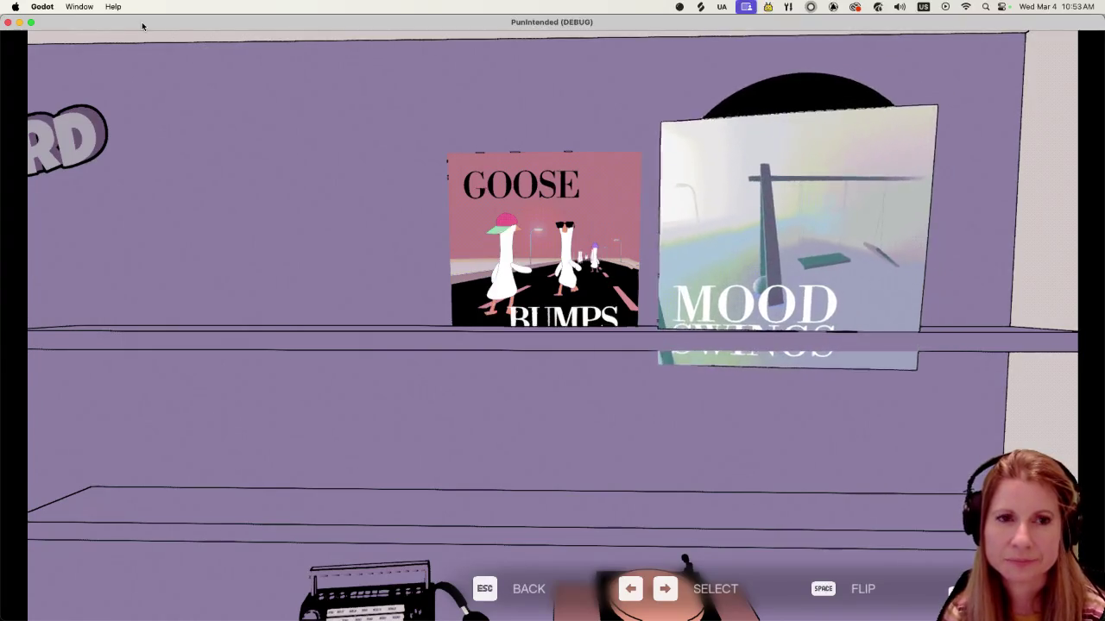
pyautogui.press('Left')
pyautogui.press('Right')
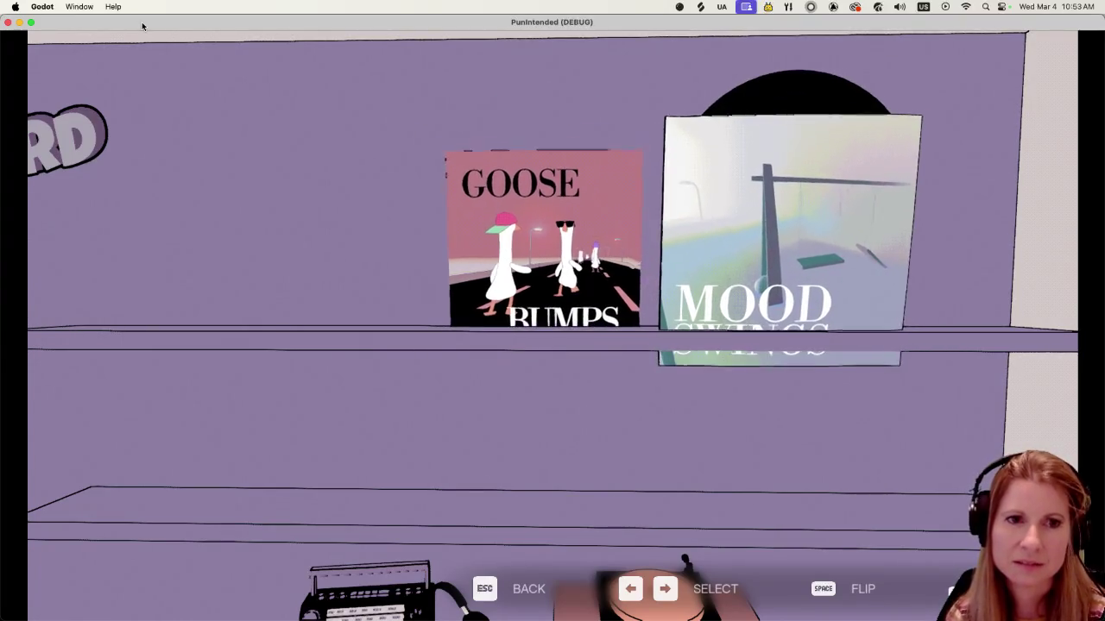
pyautogui.press('Left')
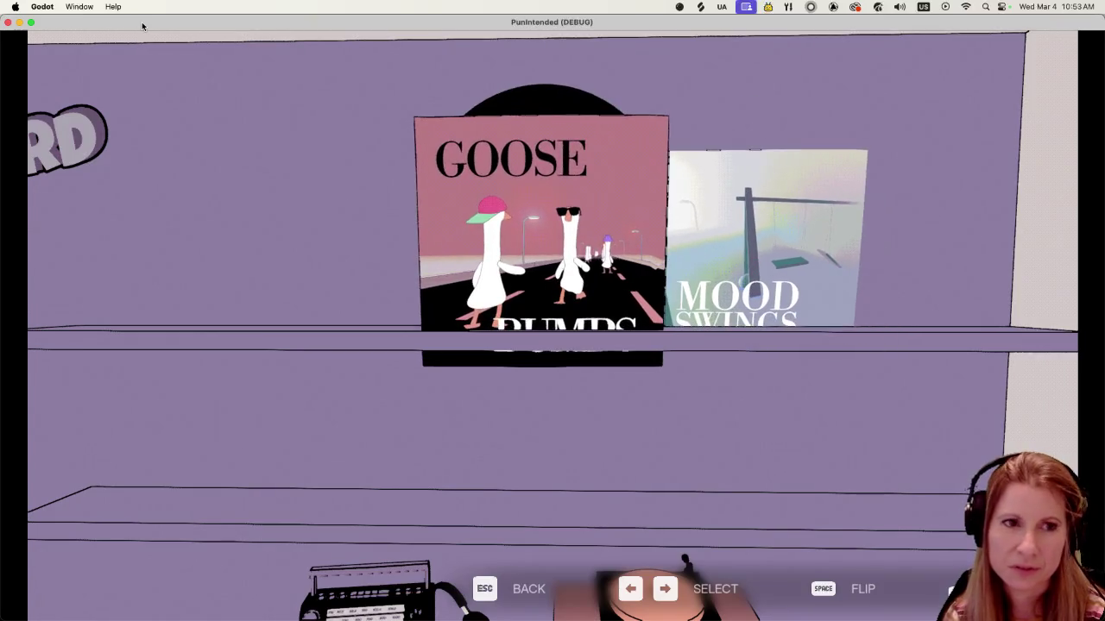
pyautogui.press('Escape')
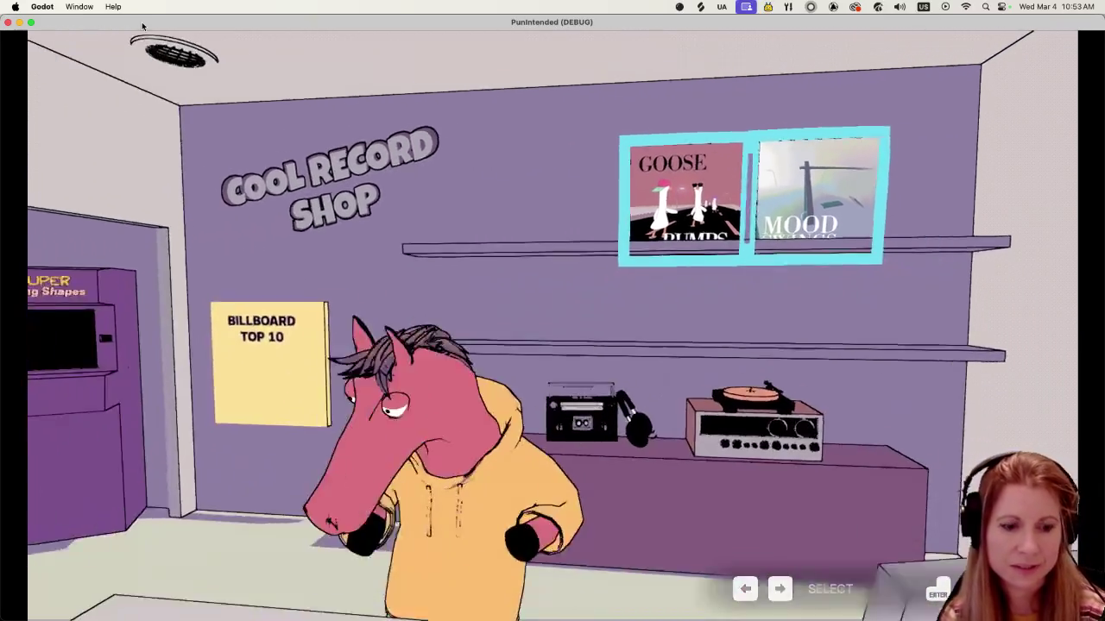
pyautogui.press('super+q')
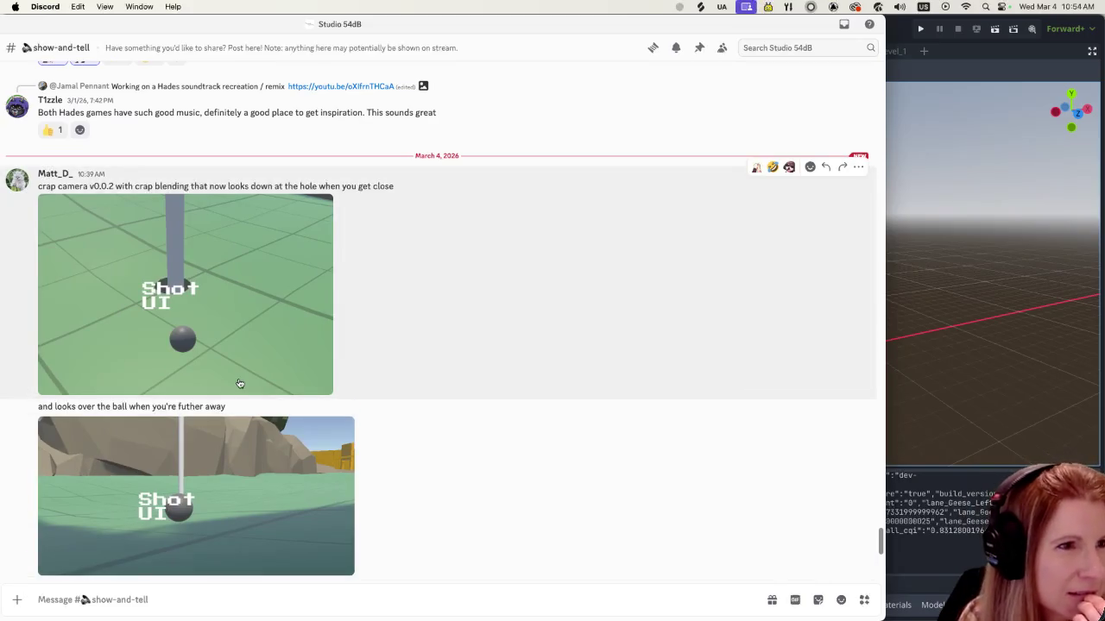
# Watch the ASCII adventure torches video full screen, then leave Discord
pyautogui.scroll(-5, 252, 402)
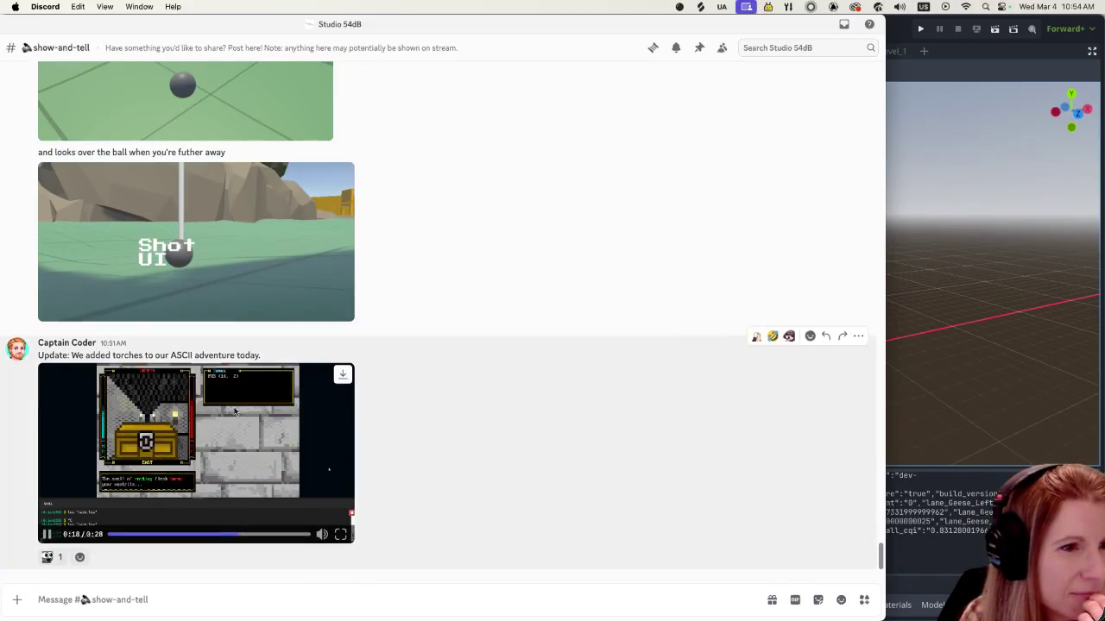
pyautogui.click(340, 534)
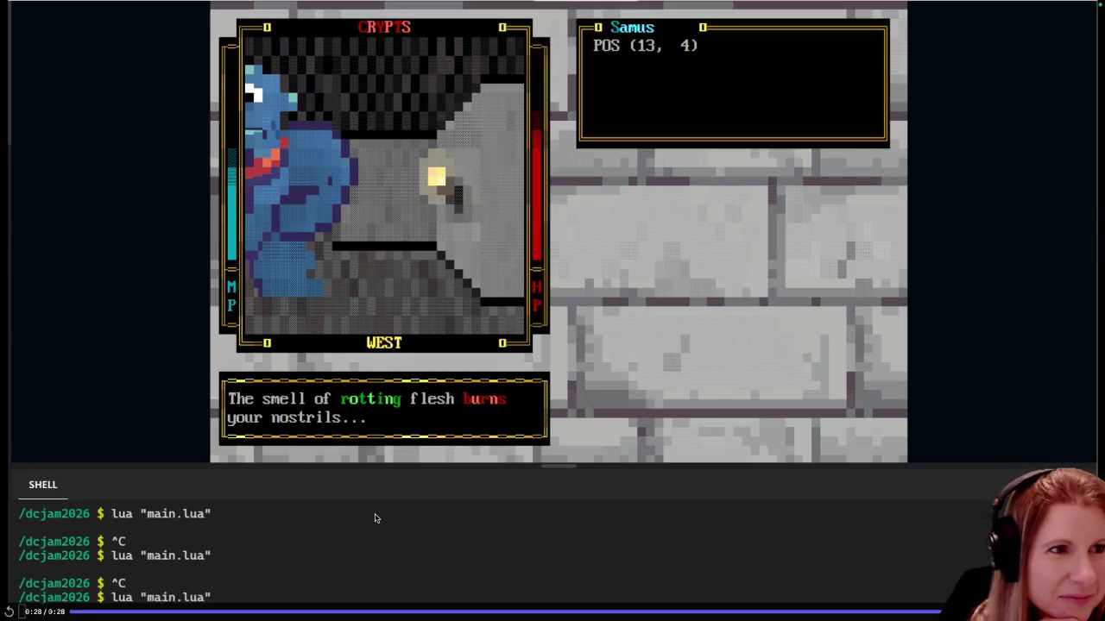
pyautogui.press('Escape')
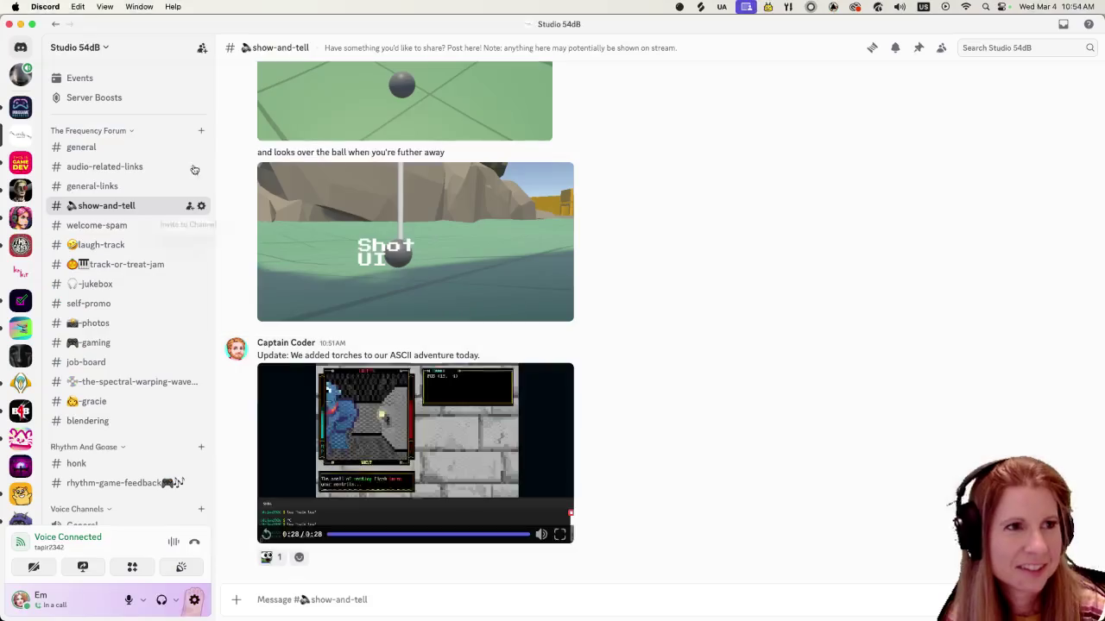
pyautogui.press('super+Tab')
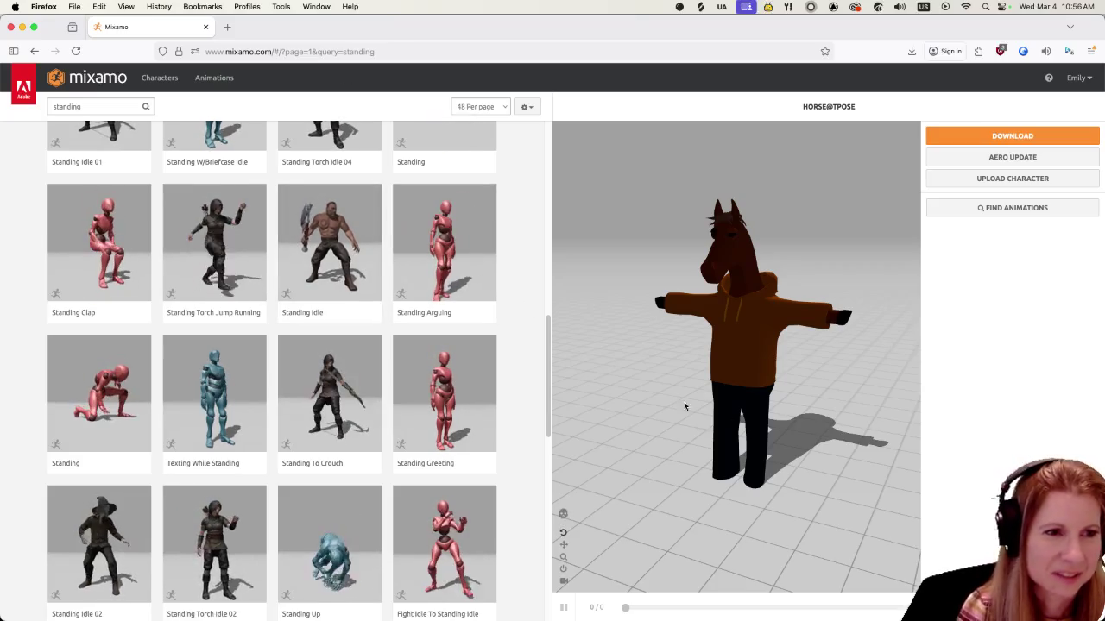
# Page through the standing animation results to page 2, then page 3
pyautogui.scroll(-5, 382, 370)
pyautogui.scroll(-3, 371, 369)
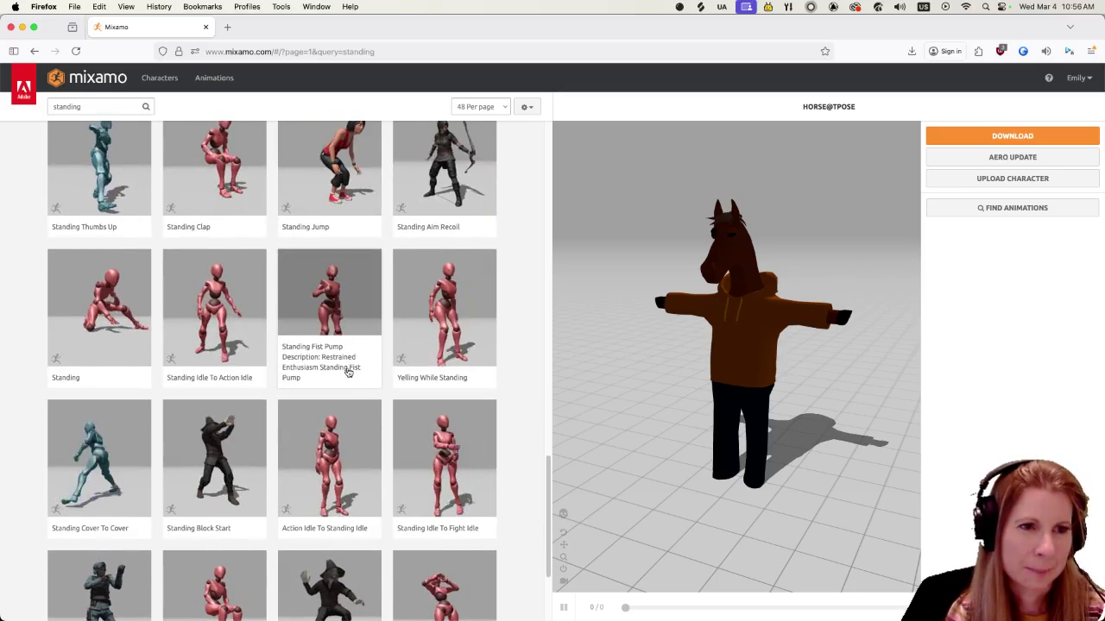
pyautogui.scroll(-1, 344, 372)
pyautogui.scroll(-2, 344, 372)
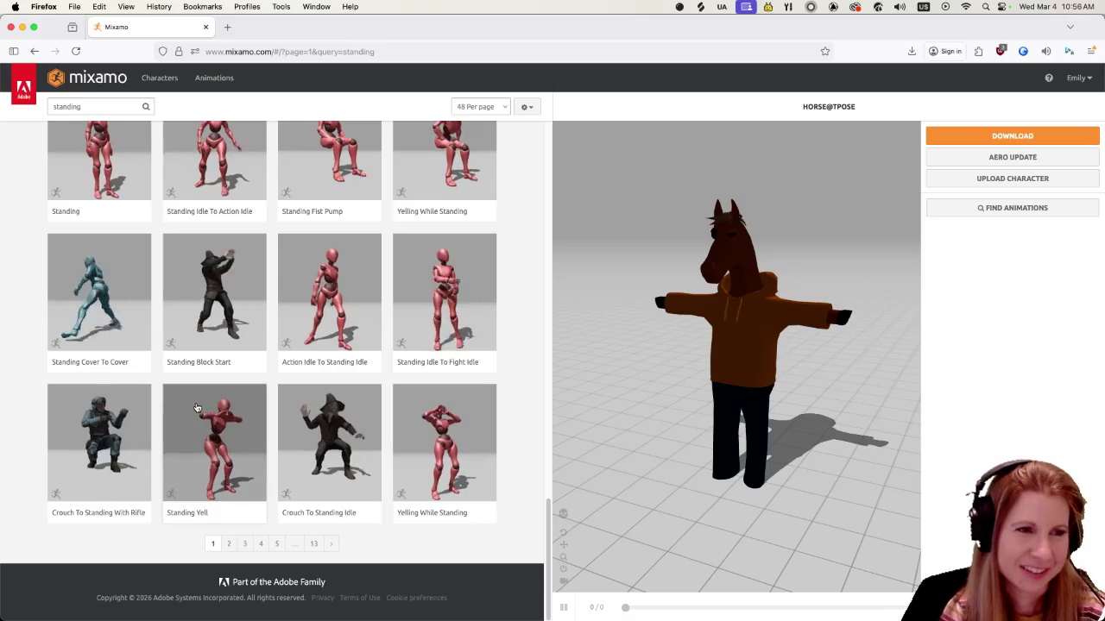
pyautogui.click(229, 544)
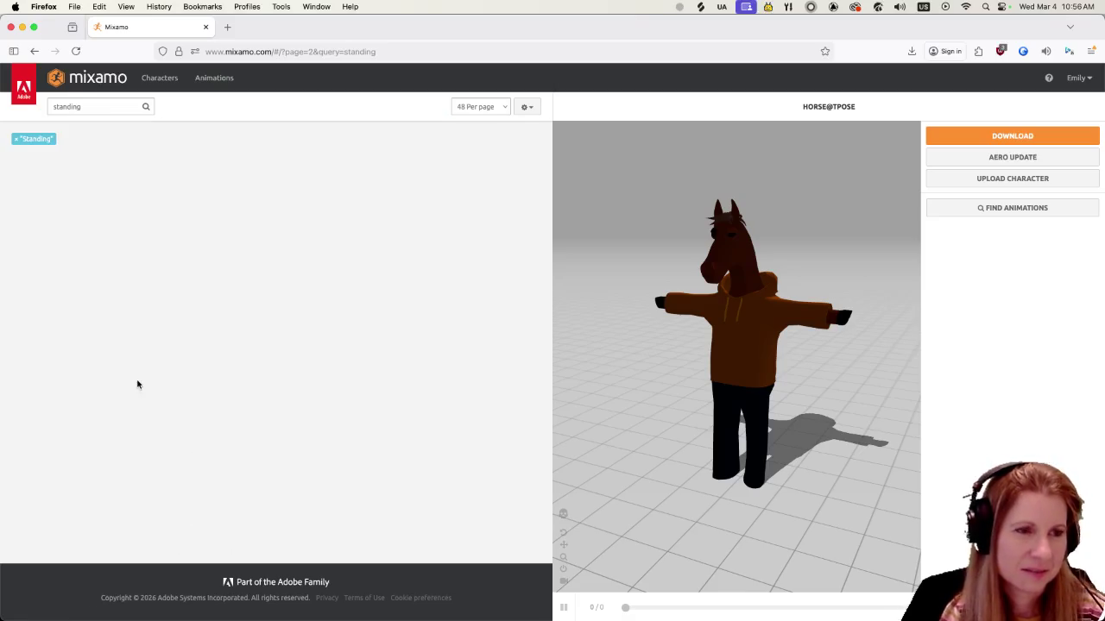
pyautogui.scroll(-2, 294, 380)
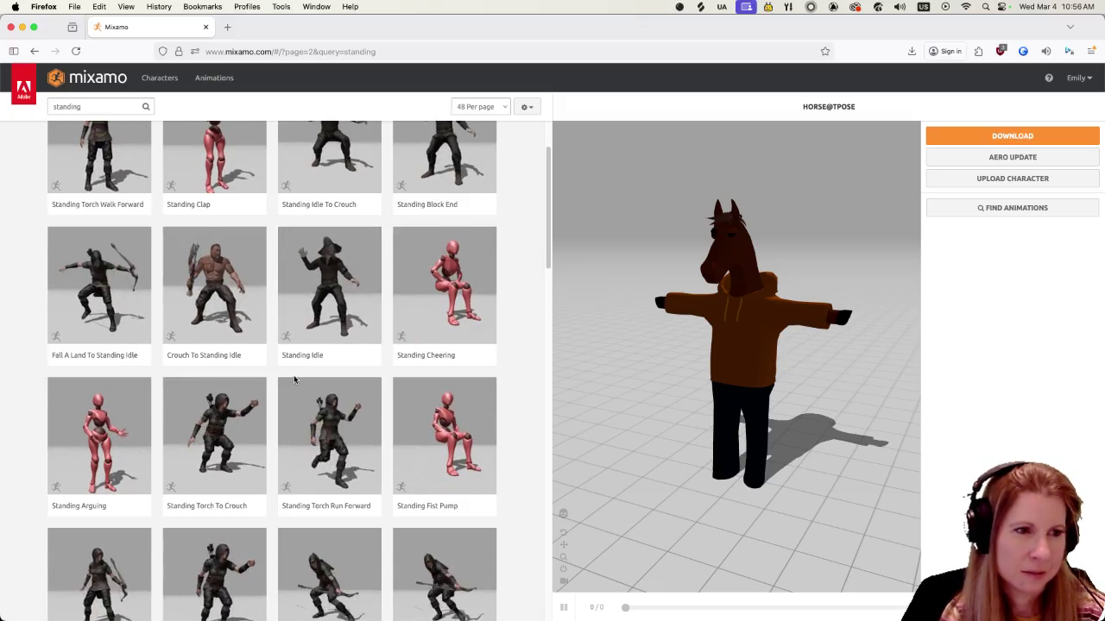
pyautogui.scroll(-8, 293, 380)
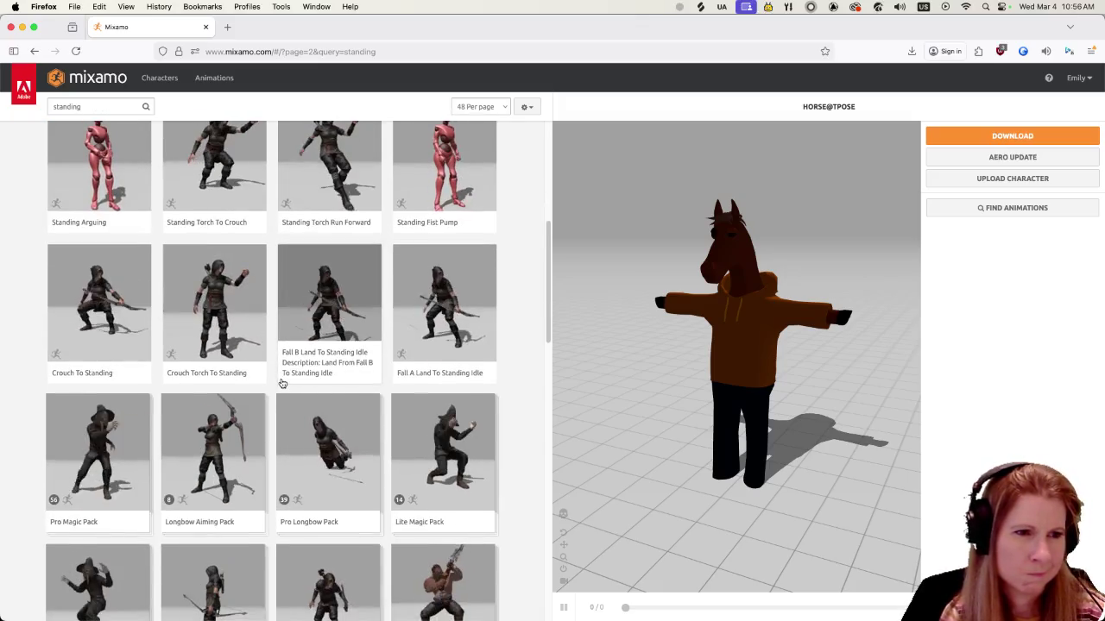
pyautogui.scroll(-5, 271, 380)
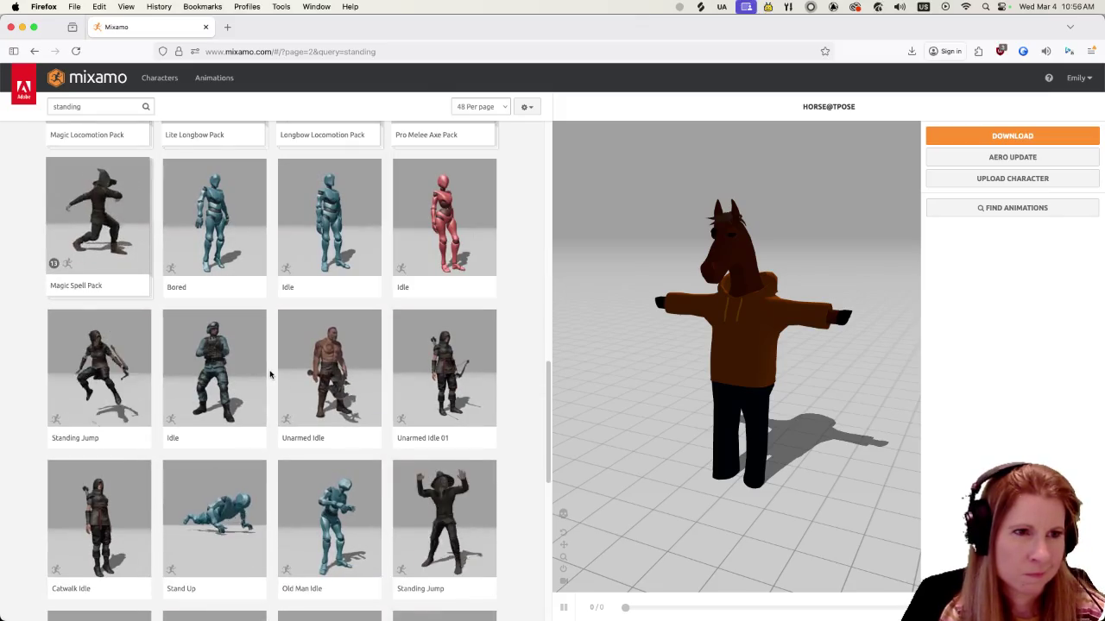
pyautogui.scroll(-4, 275, 375)
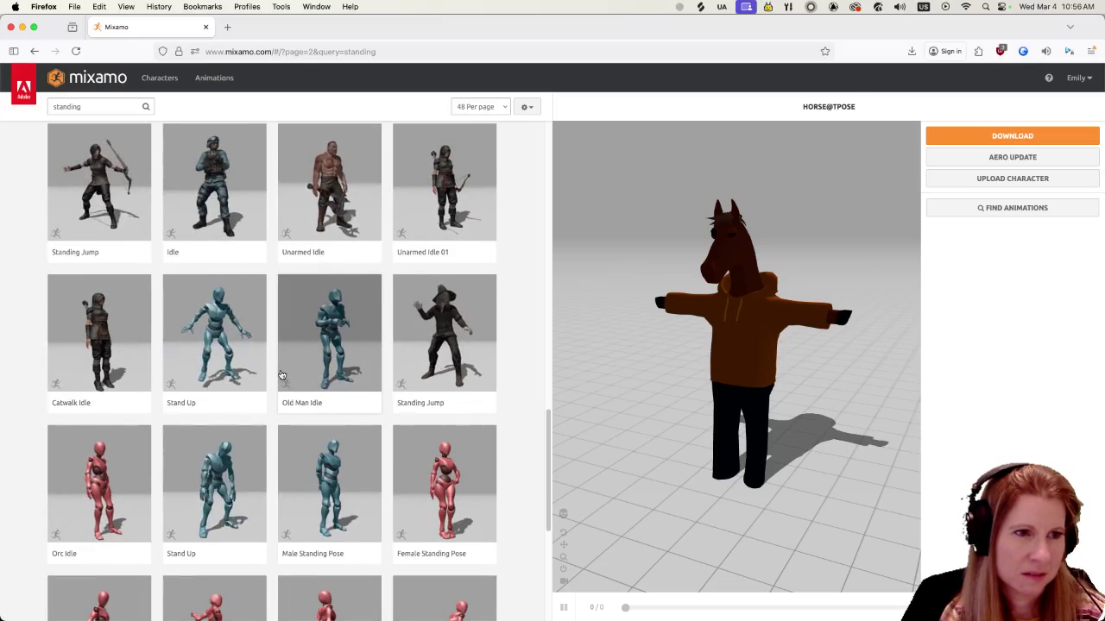
pyautogui.scroll(-3, 278, 373)
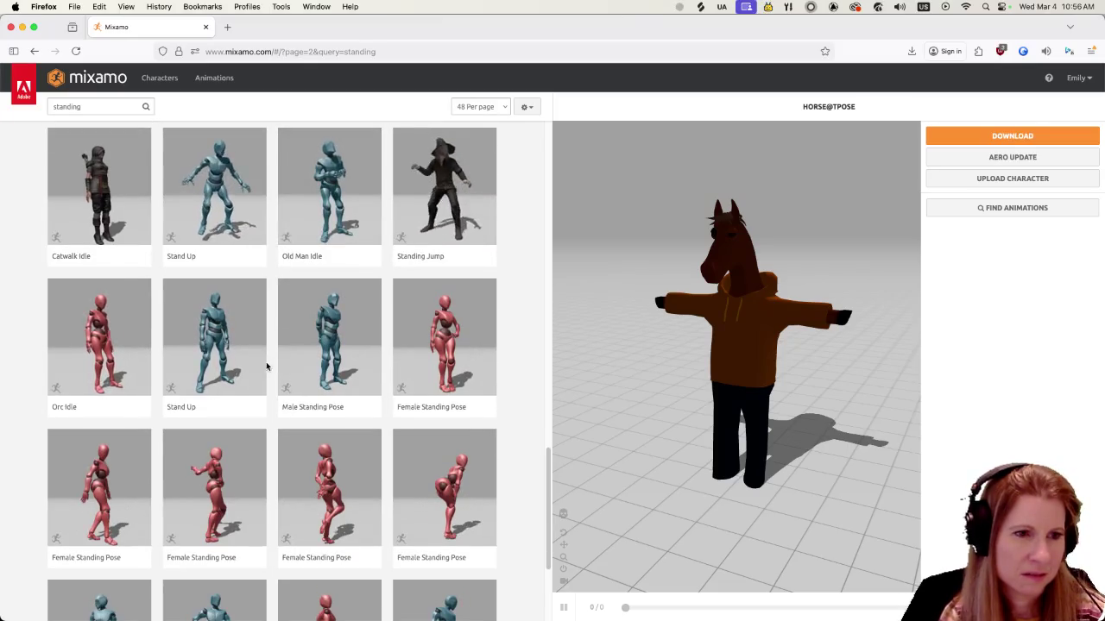
pyautogui.scroll(-4, 268, 366)
pyautogui.click(251, 544)
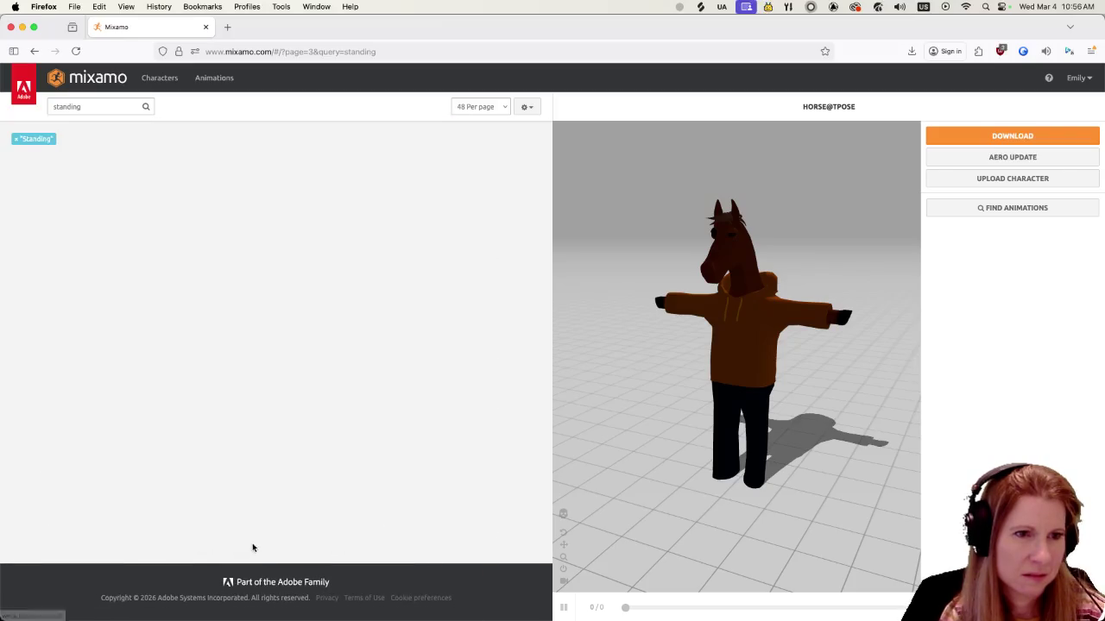
# Preview the Female Standing Pose on the horse, then reload the Mixamo page
pyautogui.scroll(-3, 352, 424)
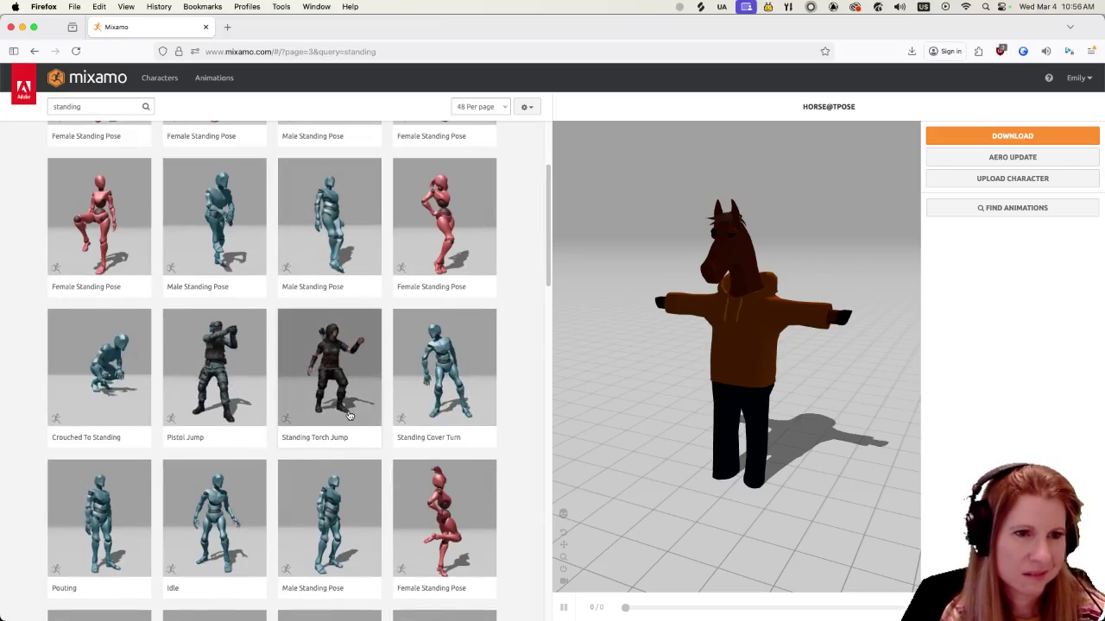
pyautogui.scroll(-3, 343, 388)
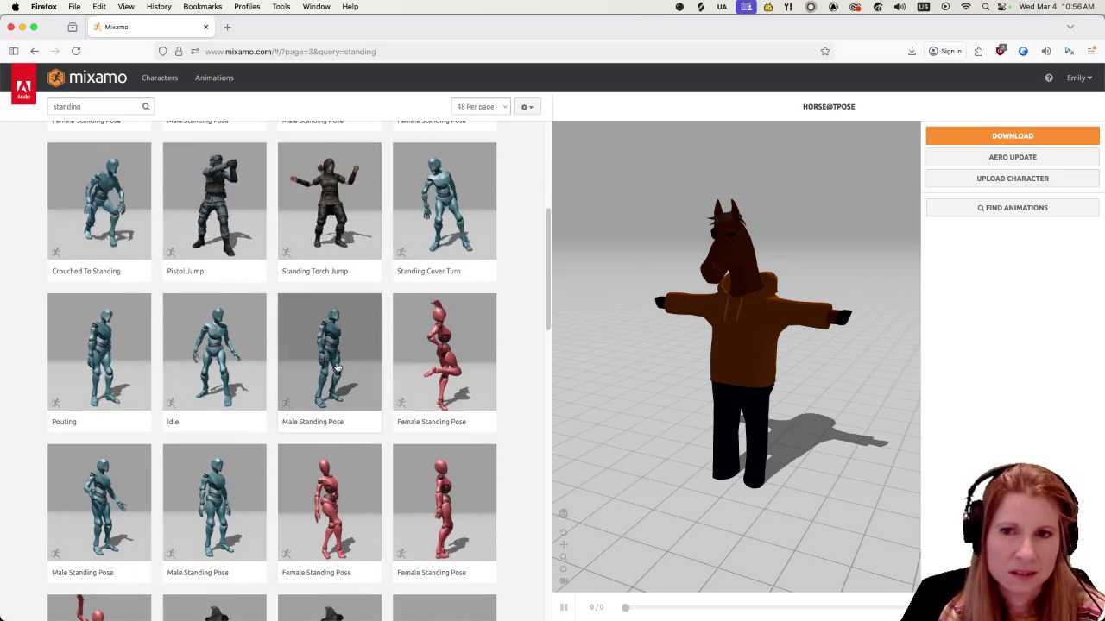
pyautogui.scroll(-3, 293, 340)
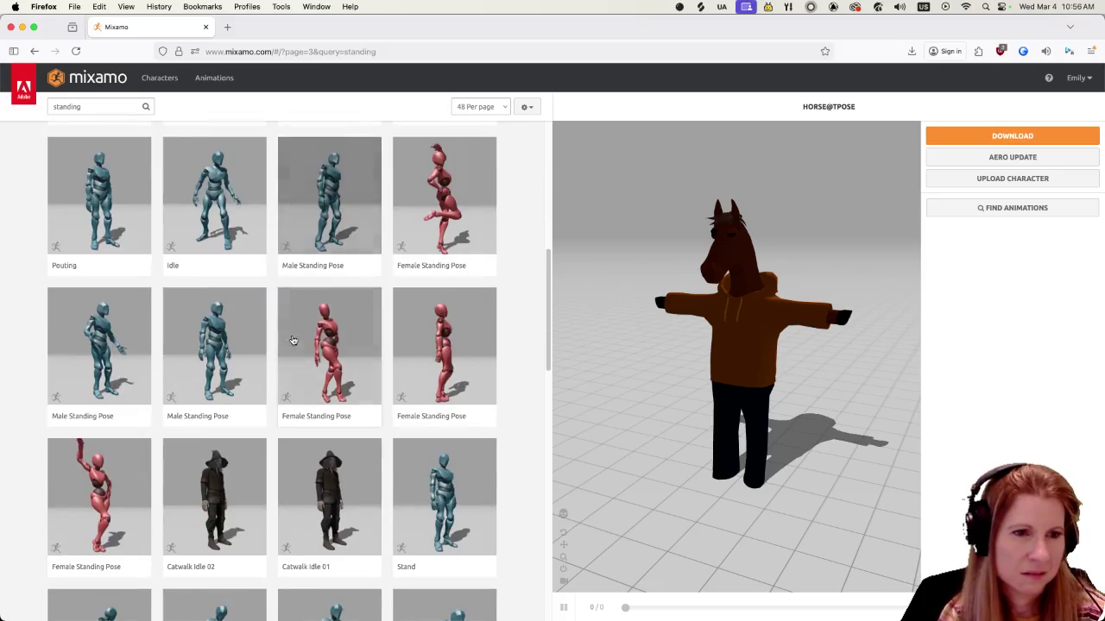
pyautogui.scroll(-3, 291, 337)
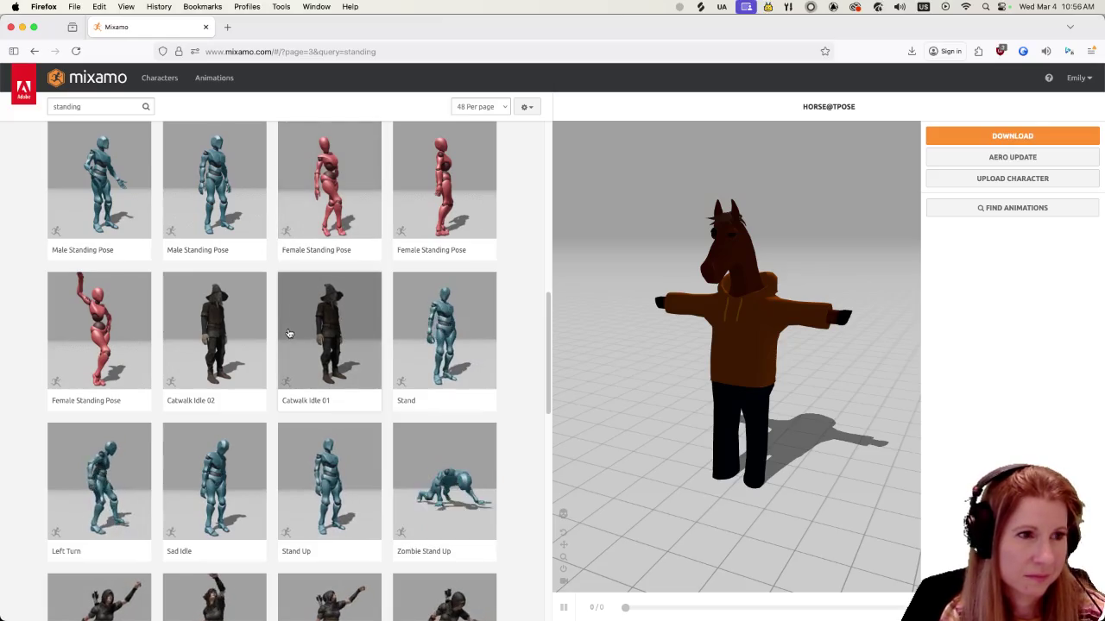
pyautogui.scroll(-3, 289, 334)
pyautogui.click(121, 186)
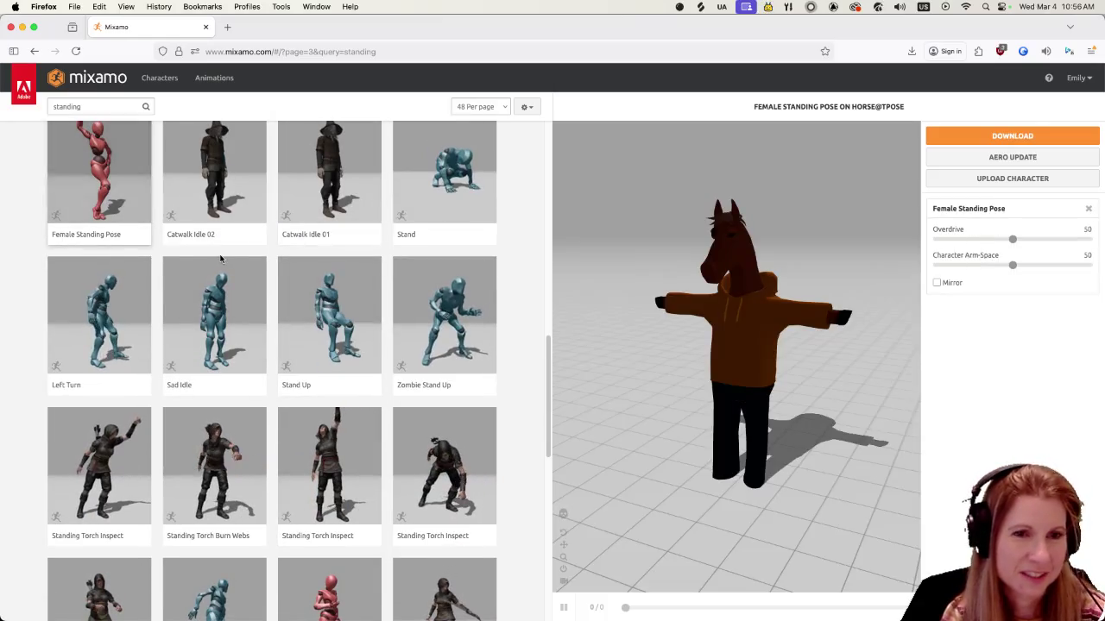
pyautogui.click(75, 51)
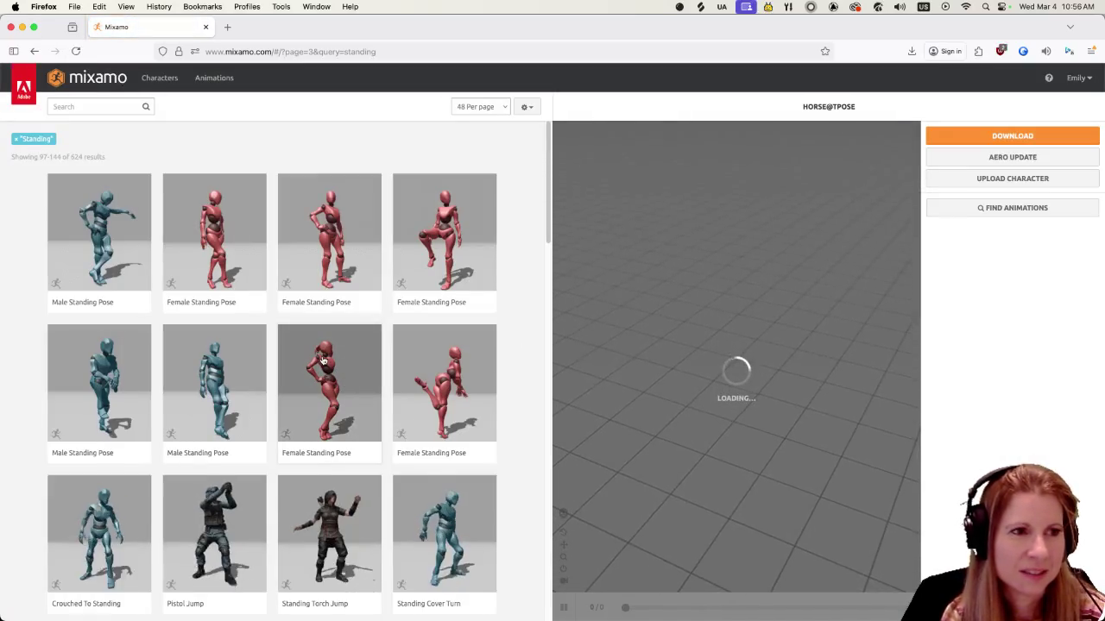
# Apply the Male Standing Pose to the horse character
pyautogui.click(106, 246)
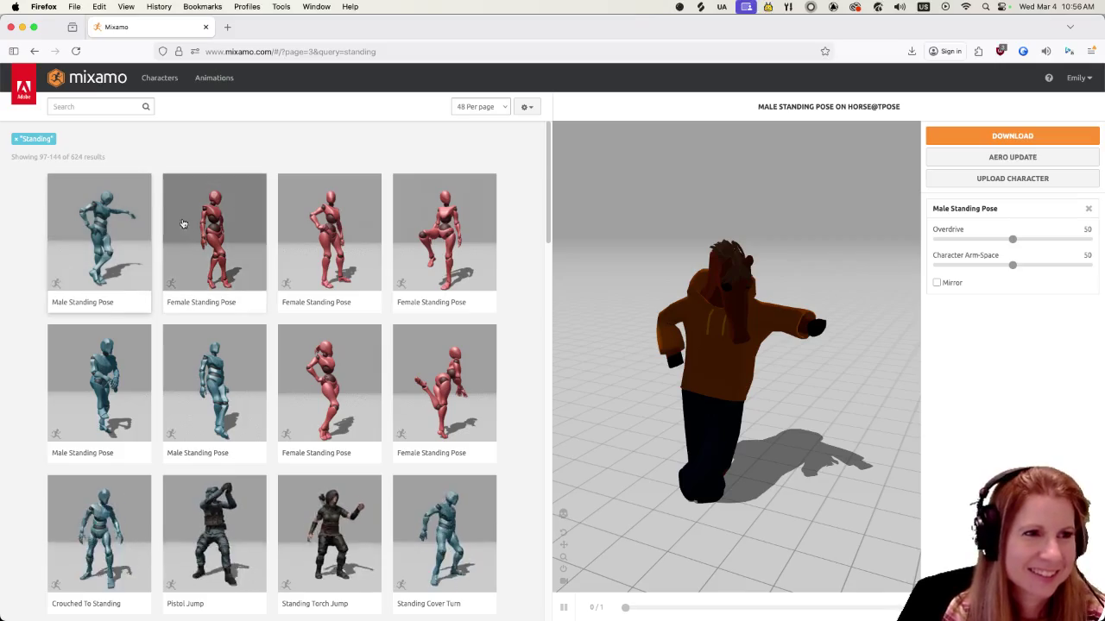
pyautogui.scroll(-3, 252, 297)
pyautogui.scroll(-3, 259, 306)
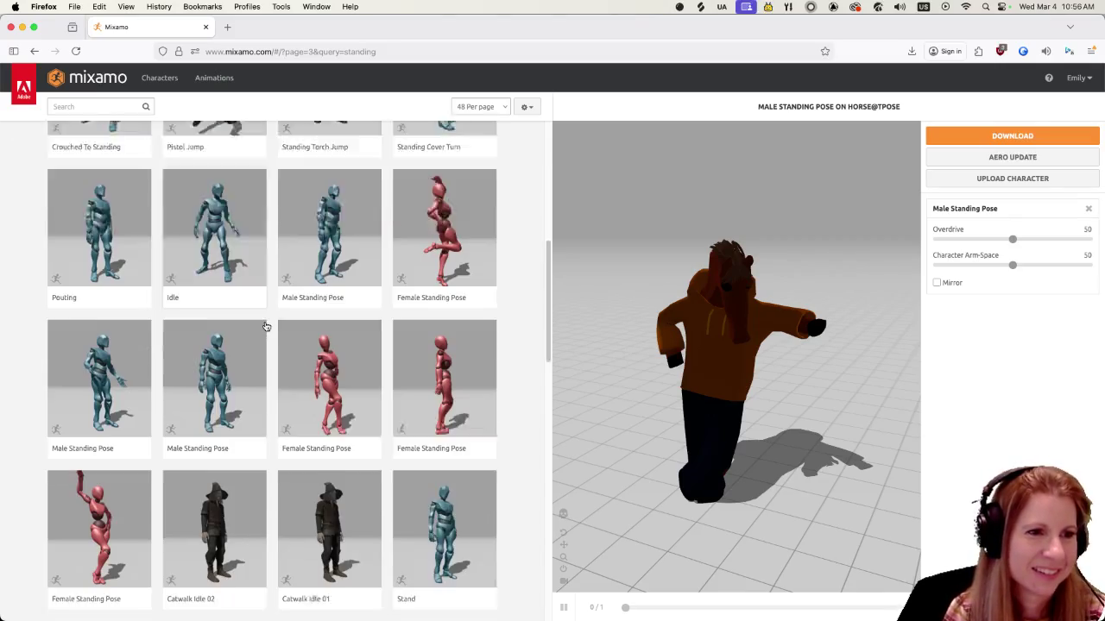
# Switch the horse's preview to a Female Standing Pose, Overdrive and Arm-Space at 50
pyautogui.click(99, 478)
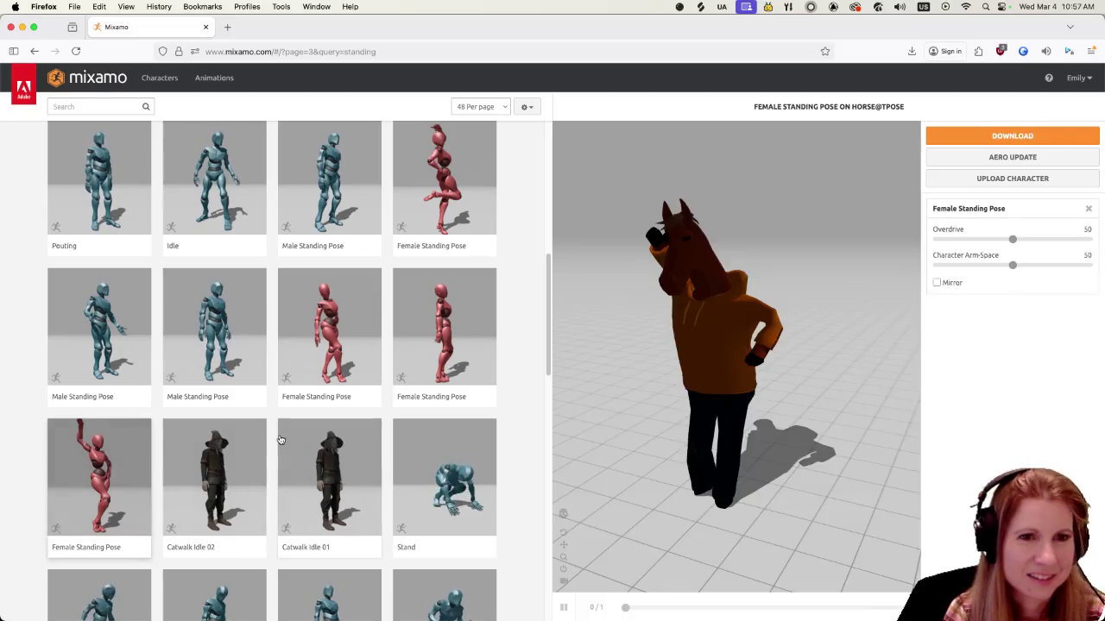
pyautogui.scroll(-1, 391, 323)
pyautogui.scroll(-2, 380, 317)
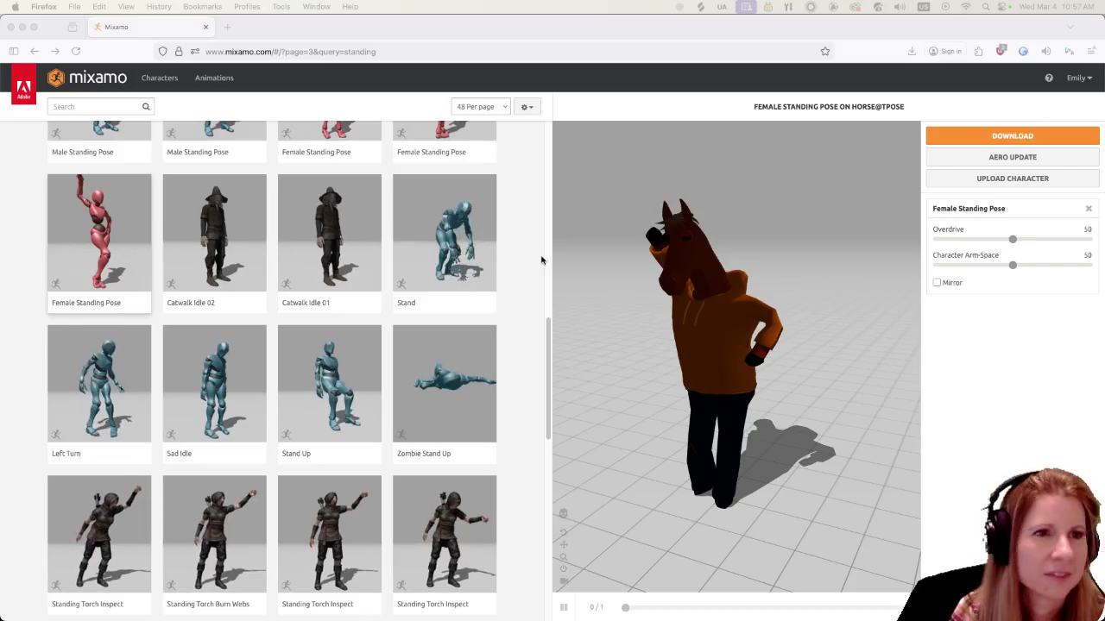
pyautogui.scroll(-2, 361, 341)
pyautogui.scroll(-4, 361, 341)
pyautogui.scroll(-2, 390, 374)
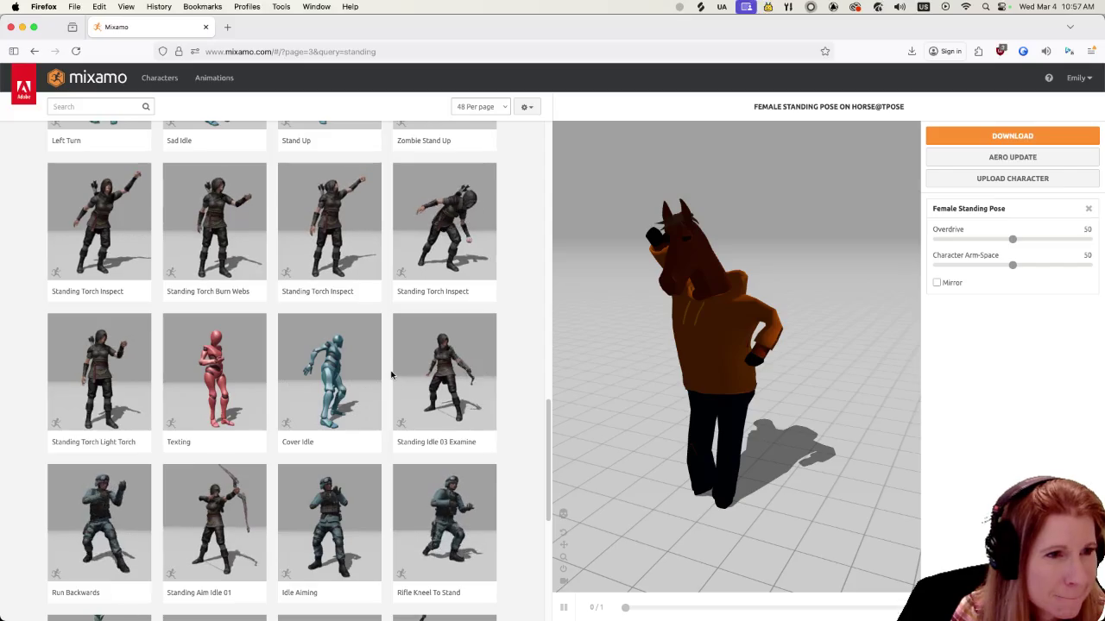
# Preview the Texting animation on the horse and orbit to see its other side
pyautogui.click(223, 376)
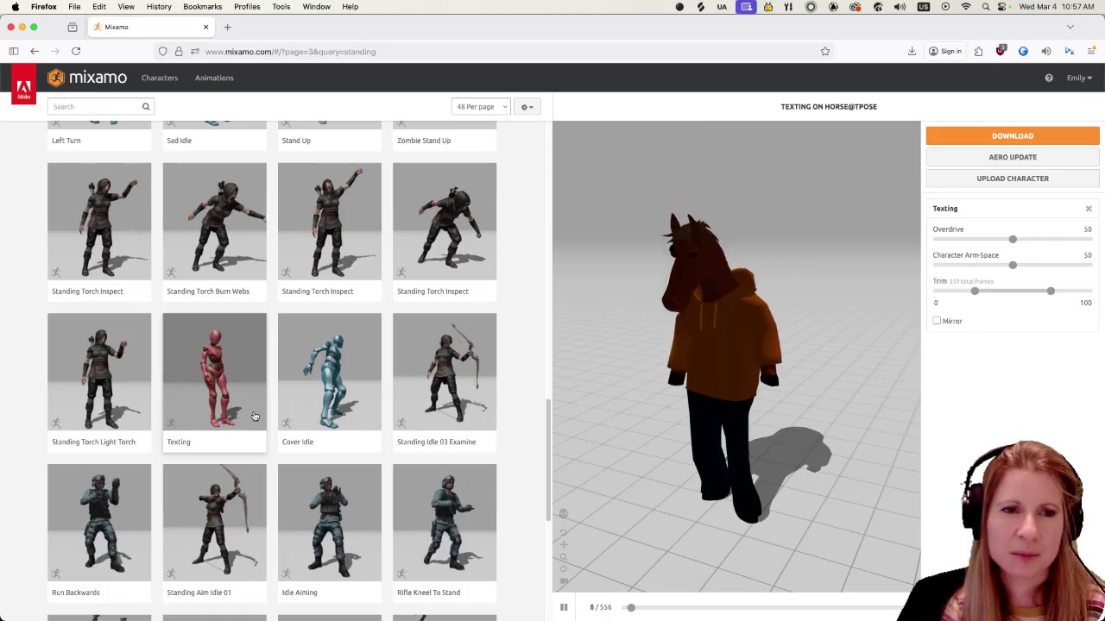
pyautogui.moveTo(705, 390)
pyautogui.mouseDown()
pyautogui.moveTo(650, 387)
pyautogui.moveTo(648, 400)
pyautogui.moveTo(705, 413)
pyautogui.mouseUp()
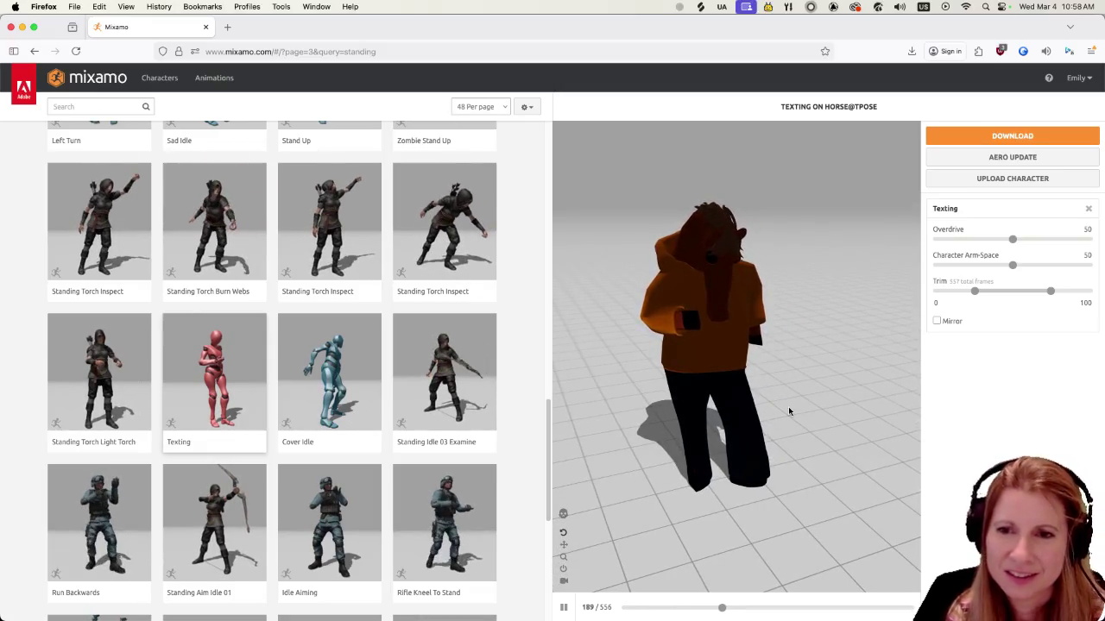
pyautogui.moveTo(784, 406)
pyautogui.mouseDown()
pyautogui.moveTo(794, 394)
pyautogui.moveTo(793, 409)
pyautogui.moveTo(784, 403)
pyautogui.moveTo(765, 424)
pyautogui.moveTo(777, 456)
pyautogui.moveTo(786, 429)
pyautogui.moveTo(737, 458)
pyautogui.moveTo(797, 424)
pyautogui.moveTo(809, 441)
pyautogui.moveTo(799, 447)
pyautogui.moveTo(831, 428)
pyautogui.mouseUp()
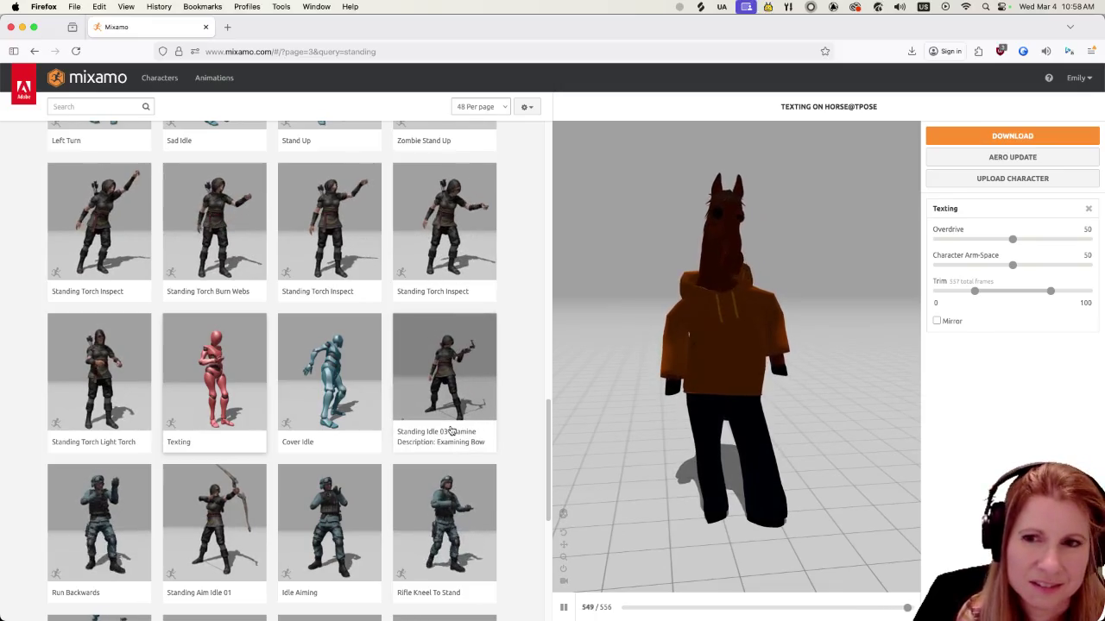
# Move on to page 4 of the standing results
pyautogui.scroll(-1, 450, 430)
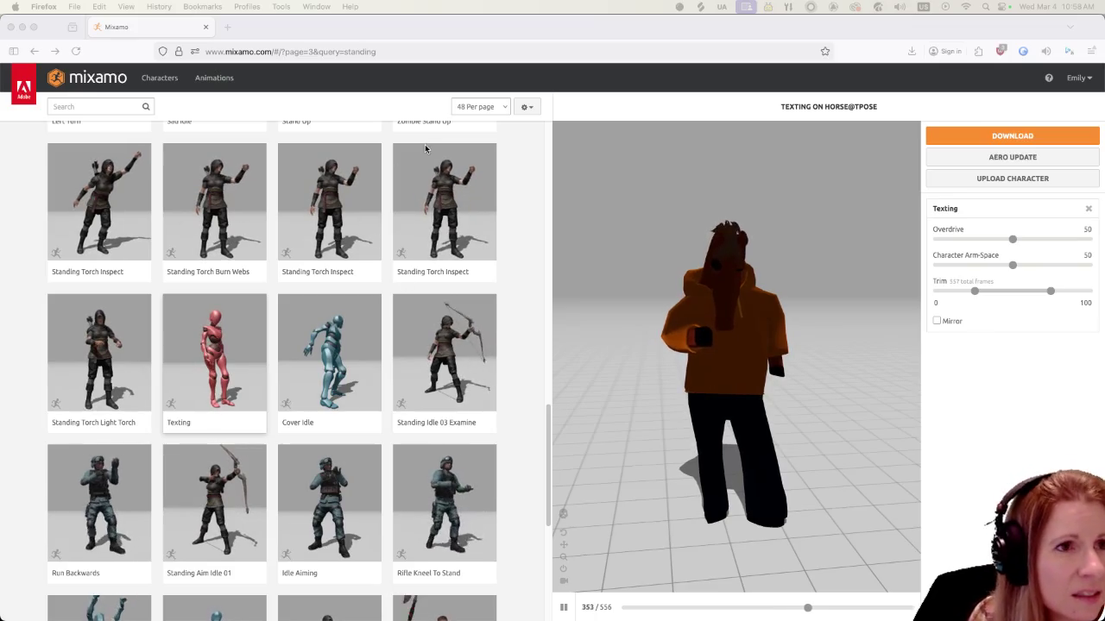
pyautogui.scroll(-3, 425, 354)
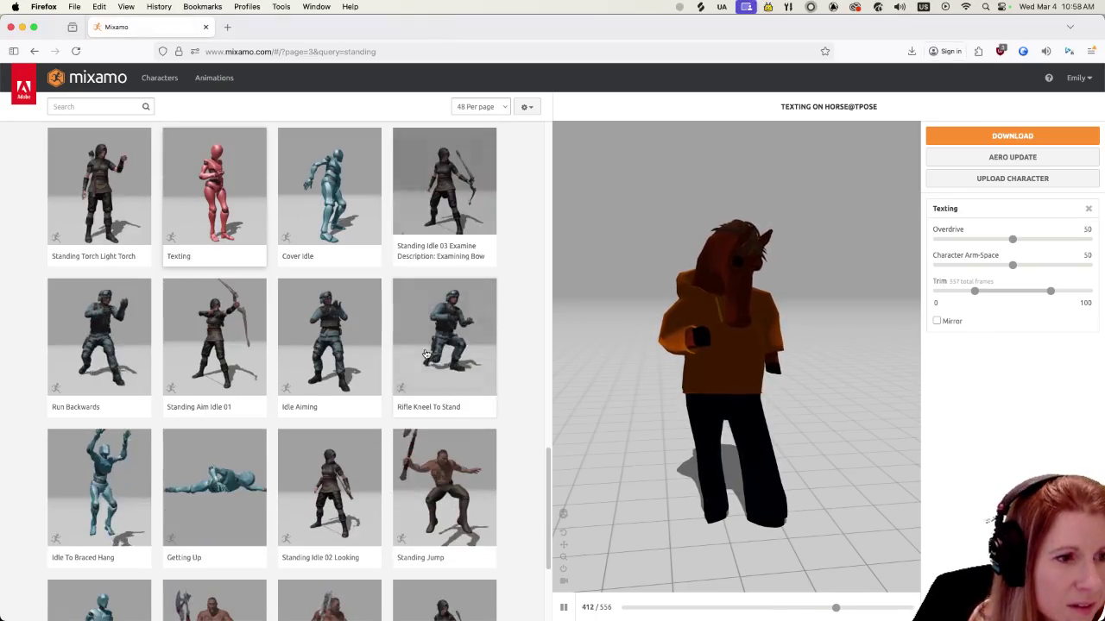
pyautogui.scroll(-3, 423, 353)
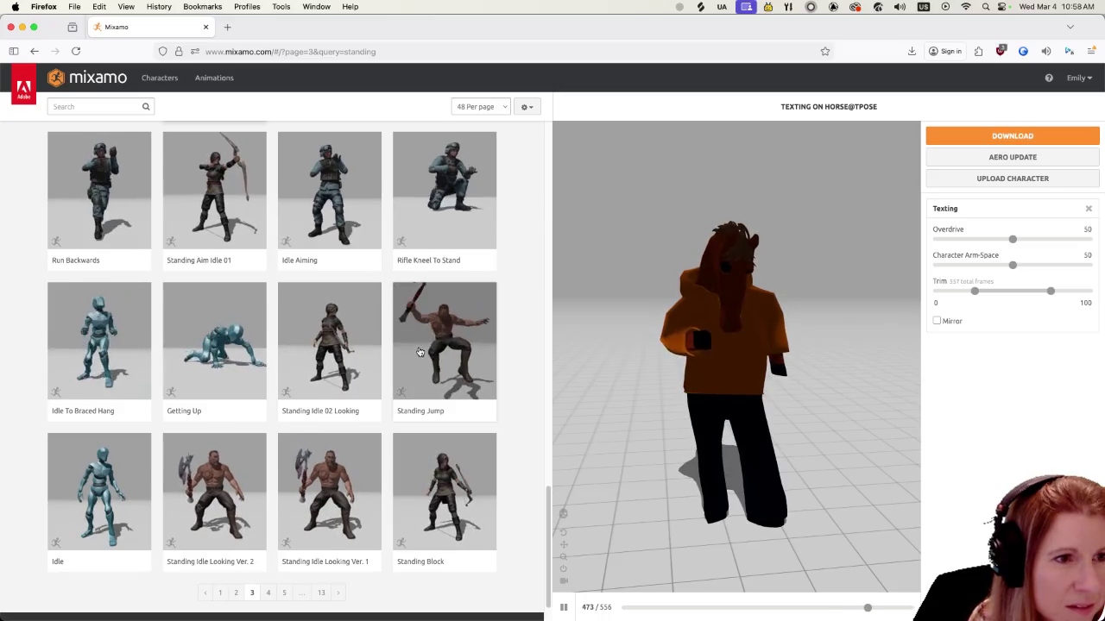
pyautogui.scroll(-1, 317, 502)
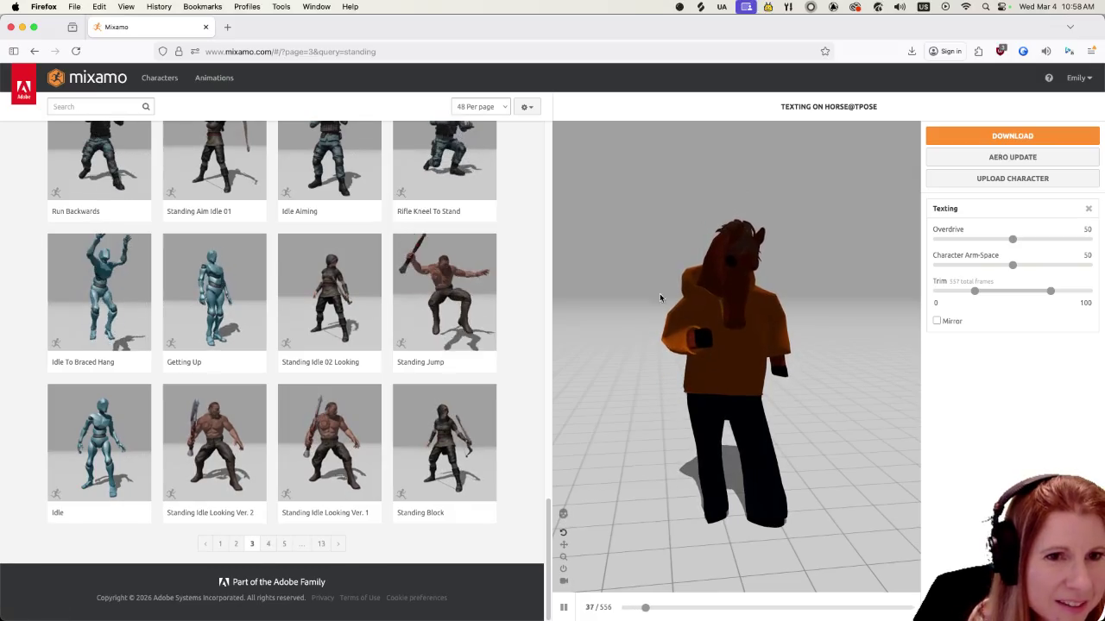
pyautogui.click(267, 544)
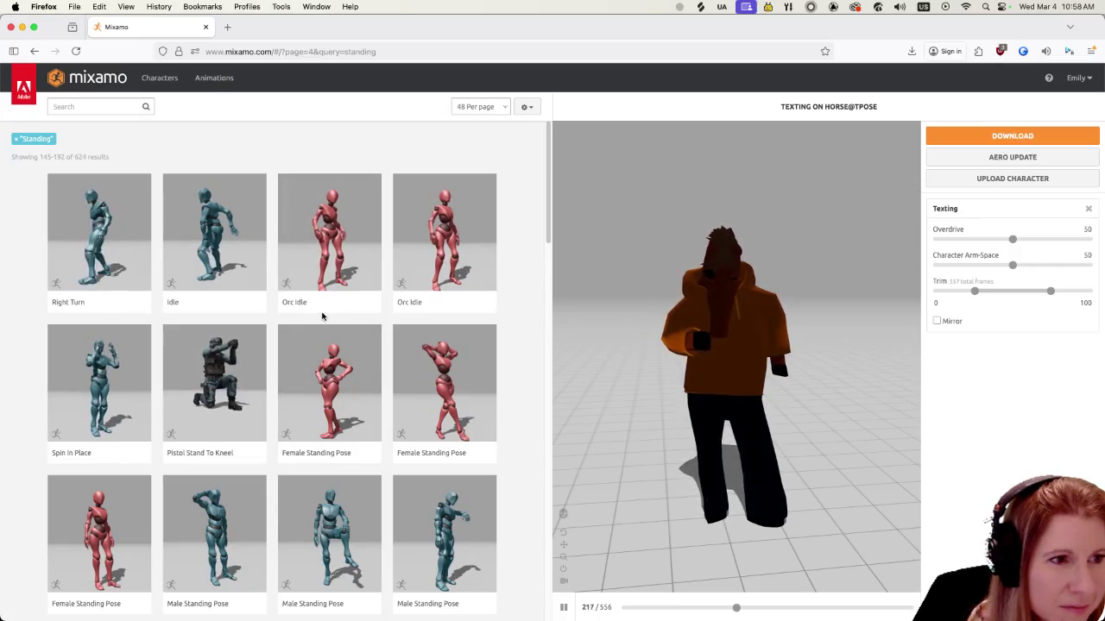
# Preview the Talking On Phone animation on the horse
pyautogui.scroll(-5, 320, 314)
pyautogui.scroll(-2, 317, 312)
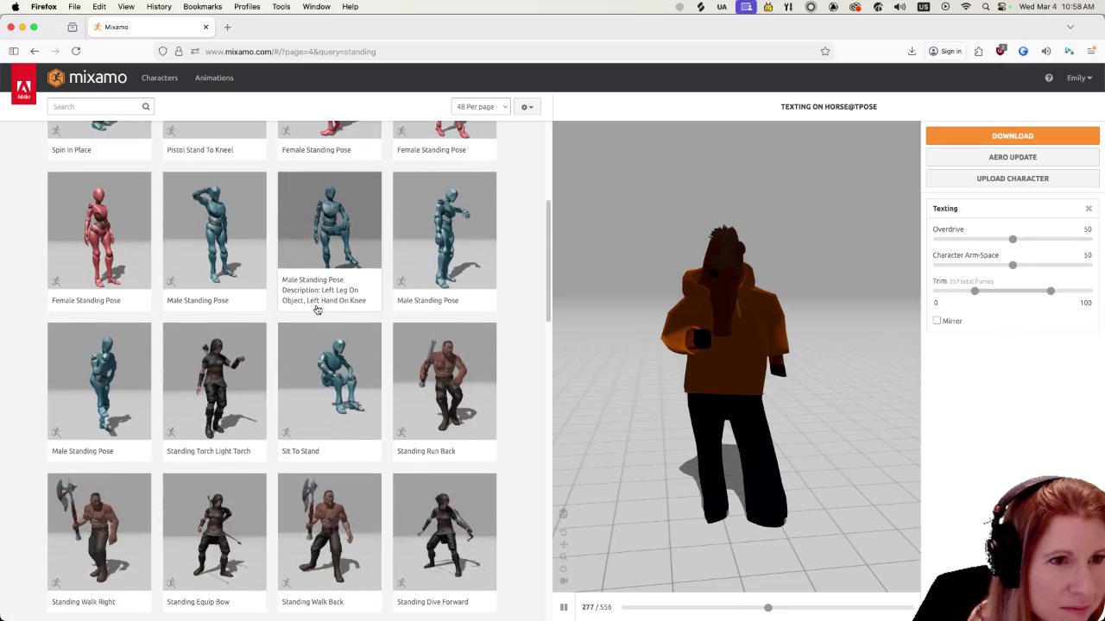
pyautogui.scroll(-2, 318, 309)
pyautogui.scroll(-7, 317, 309)
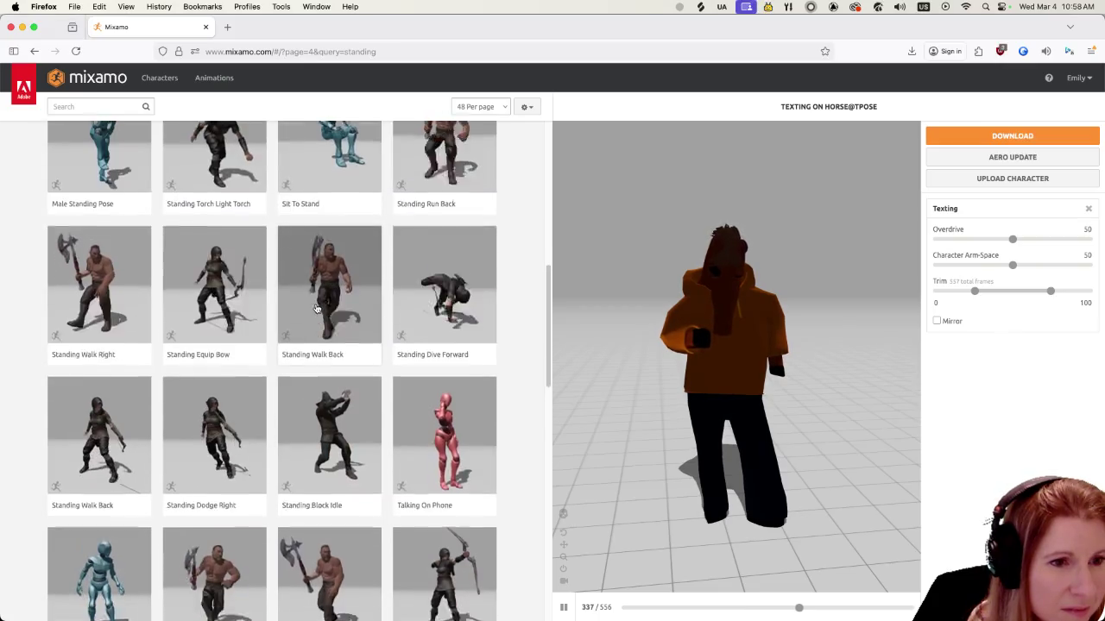
pyautogui.click(460, 273)
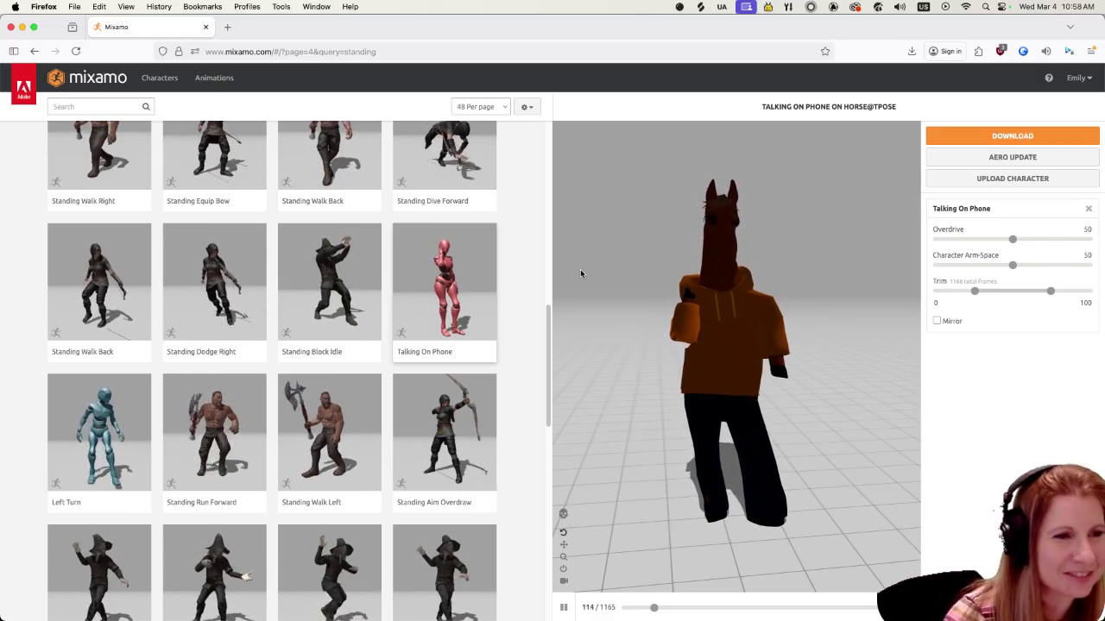
# Go to page 5 (193–240 of 624) and preview Standing Using Touchscreen Tablet
pyautogui.scroll(-3, 392, 381)
pyautogui.scroll(-3, 388, 377)
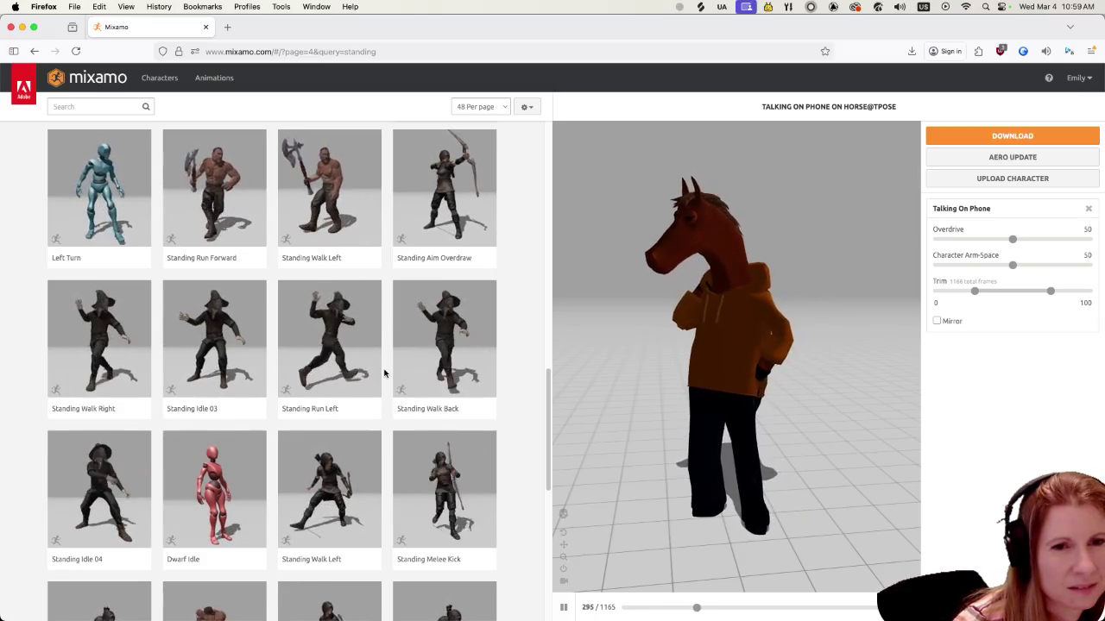
pyautogui.scroll(-4, 384, 372)
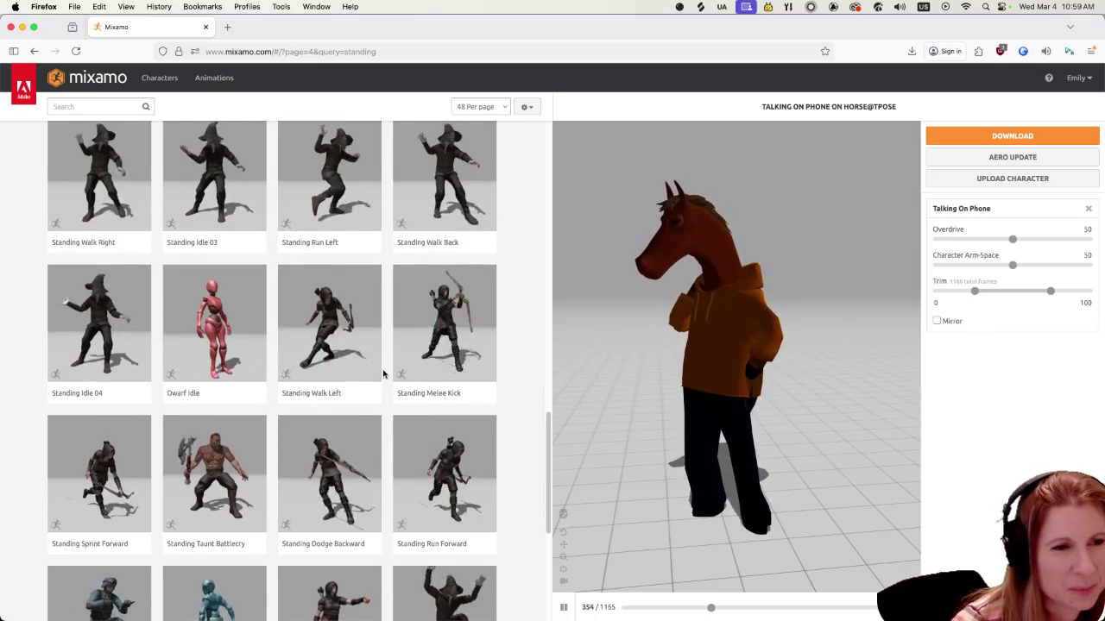
pyautogui.scroll(-4, 383, 373)
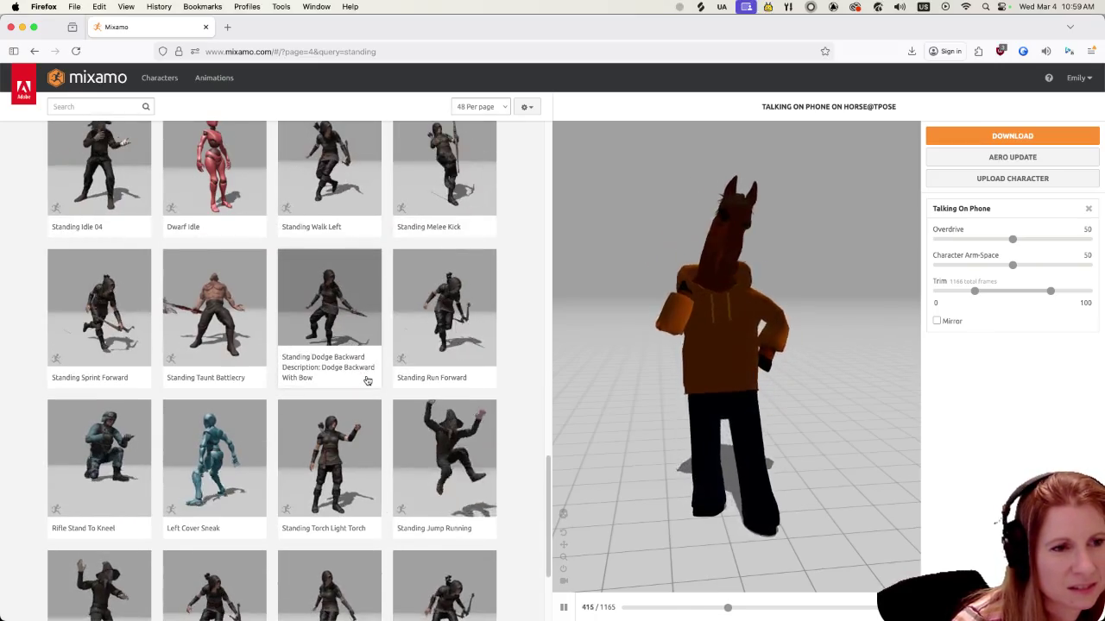
pyautogui.scroll(-4, 366, 380)
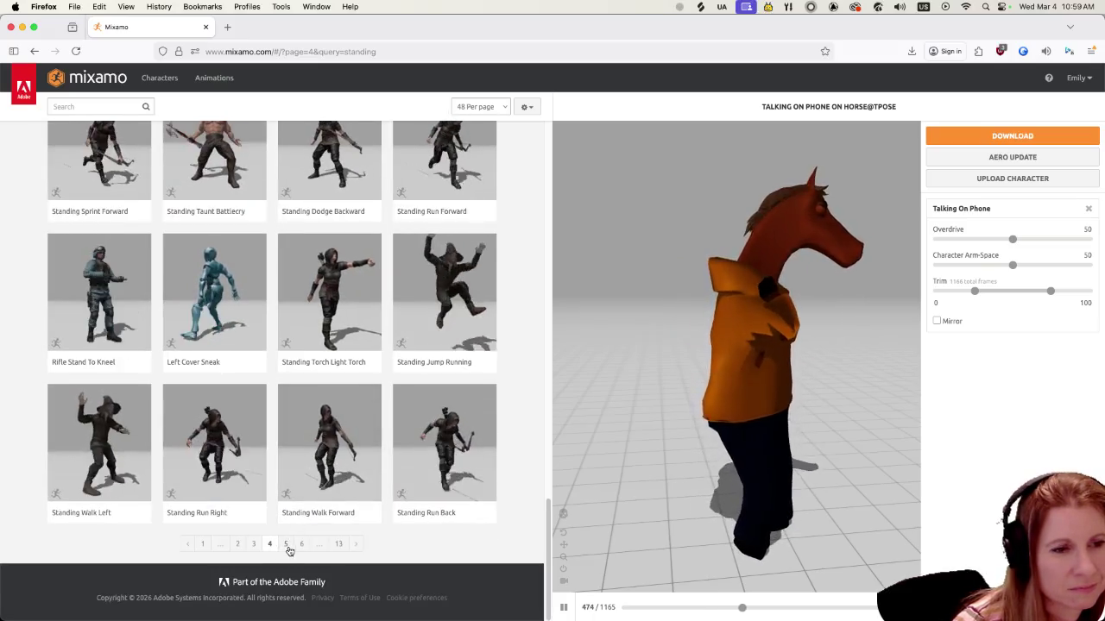
pyautogui.click(286, 544)
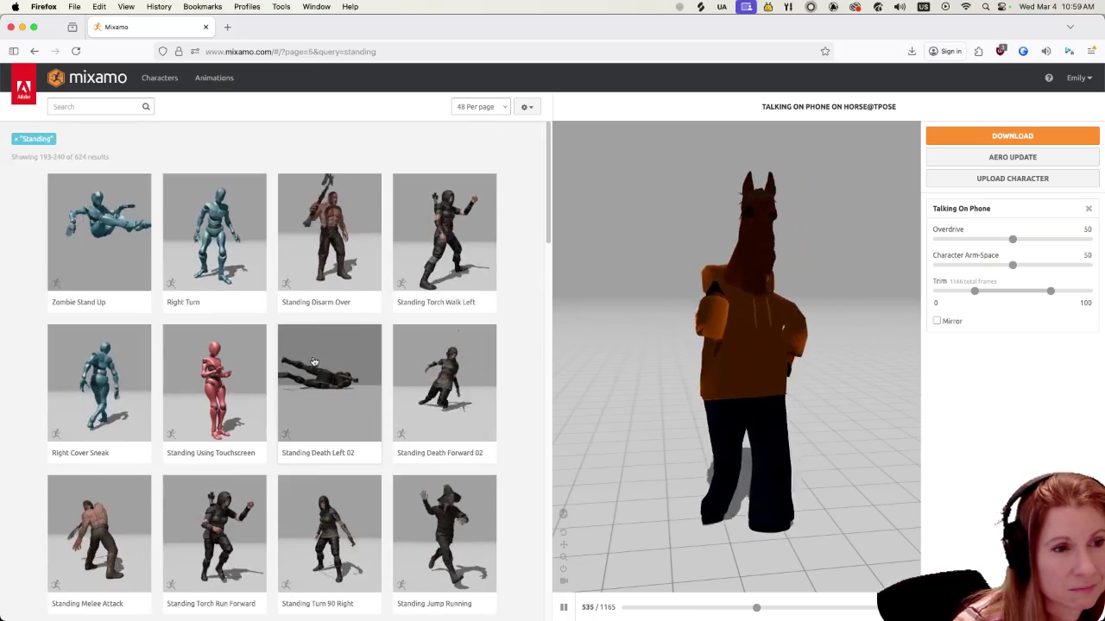
pyautogui.click(213, 383)
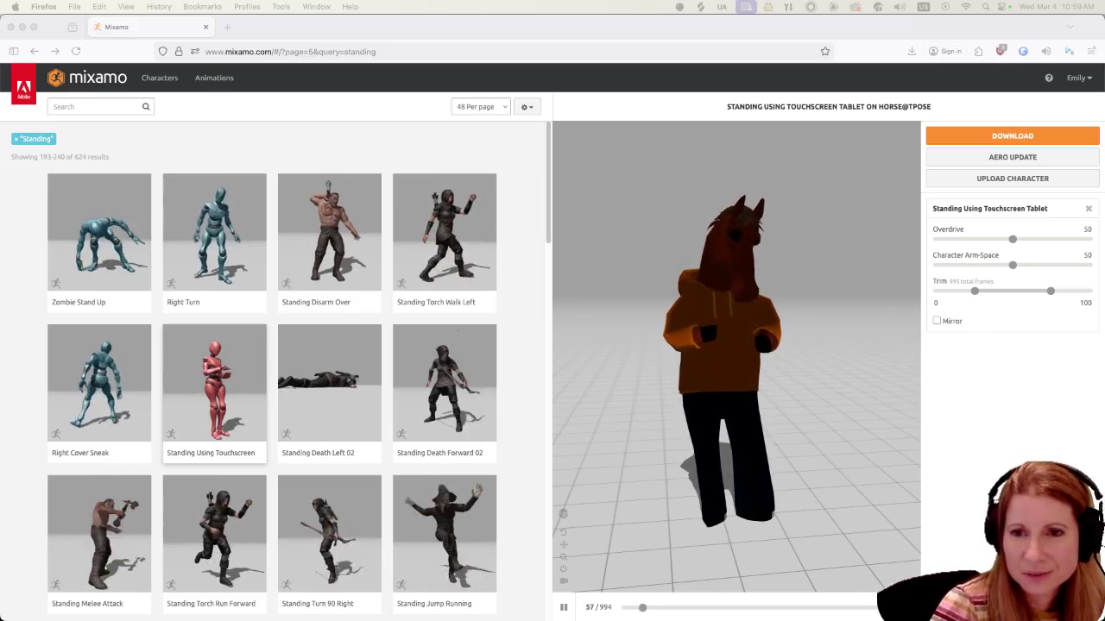
# Return to Mixamo after a brief Finder detour and open the tablet animation's download settings
pyautogui.click(514, 37)
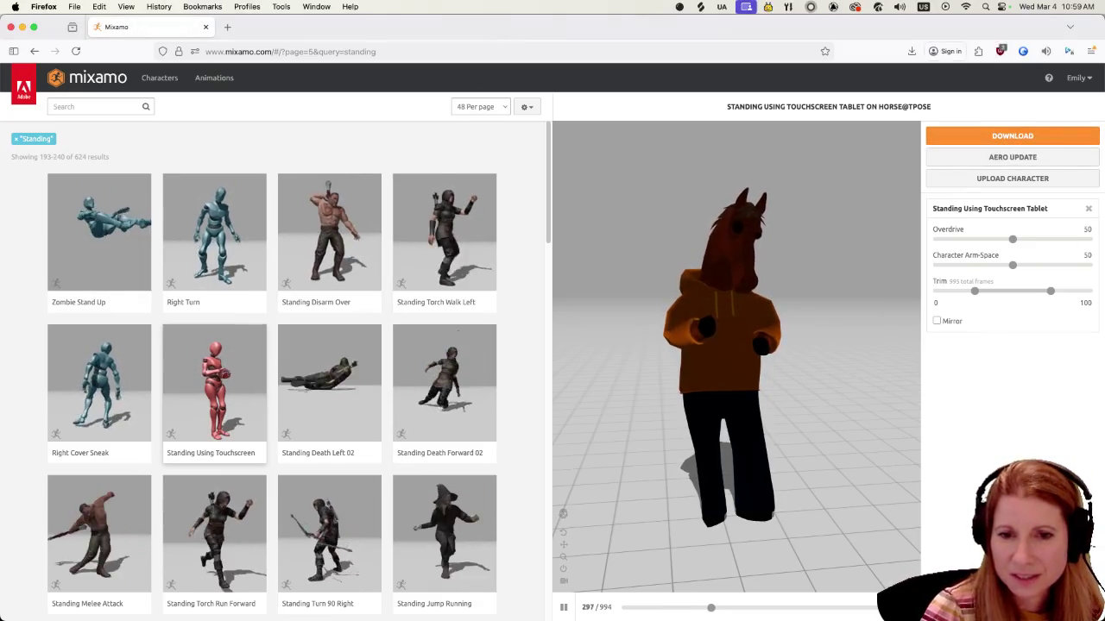
pyautogui.press('super+Tab')
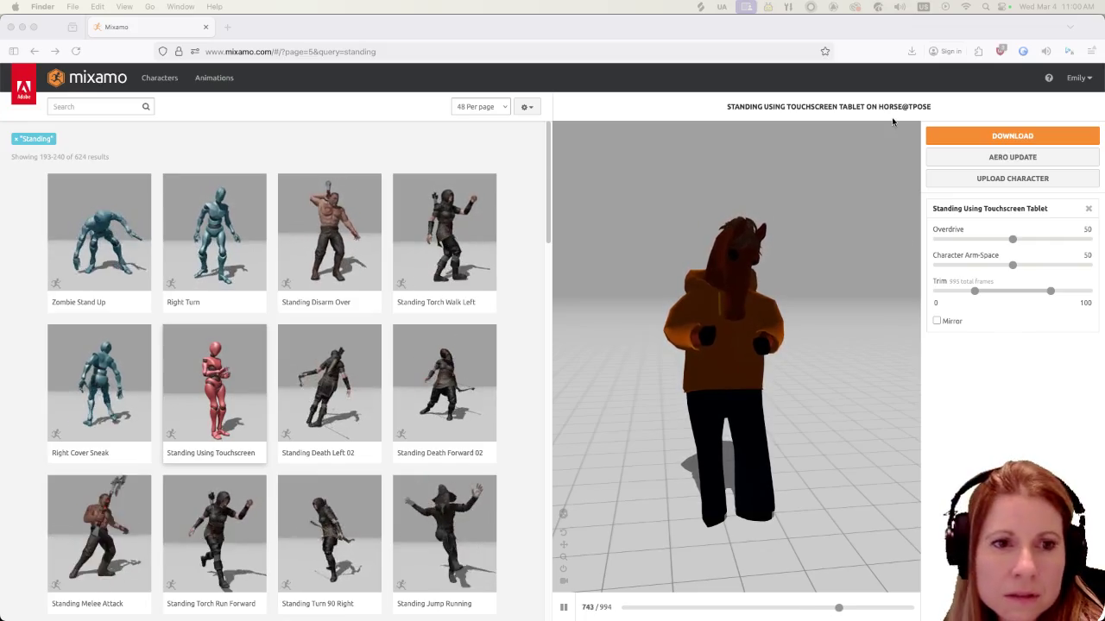
pyautogui.click(630, 33)
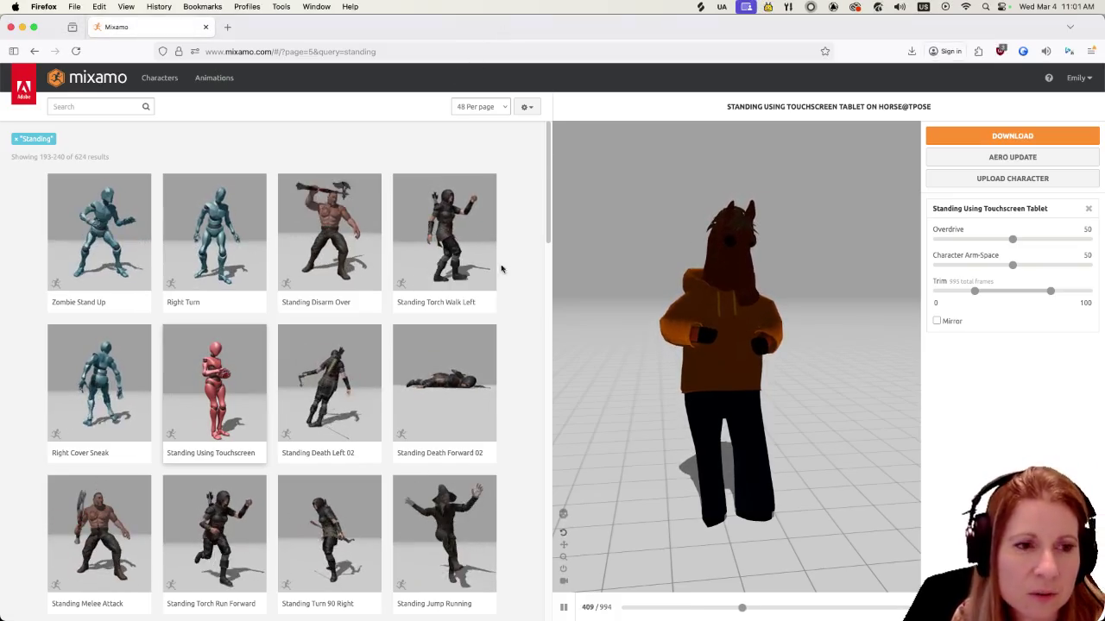
pyautogui.scroll(-3, 259, 397)
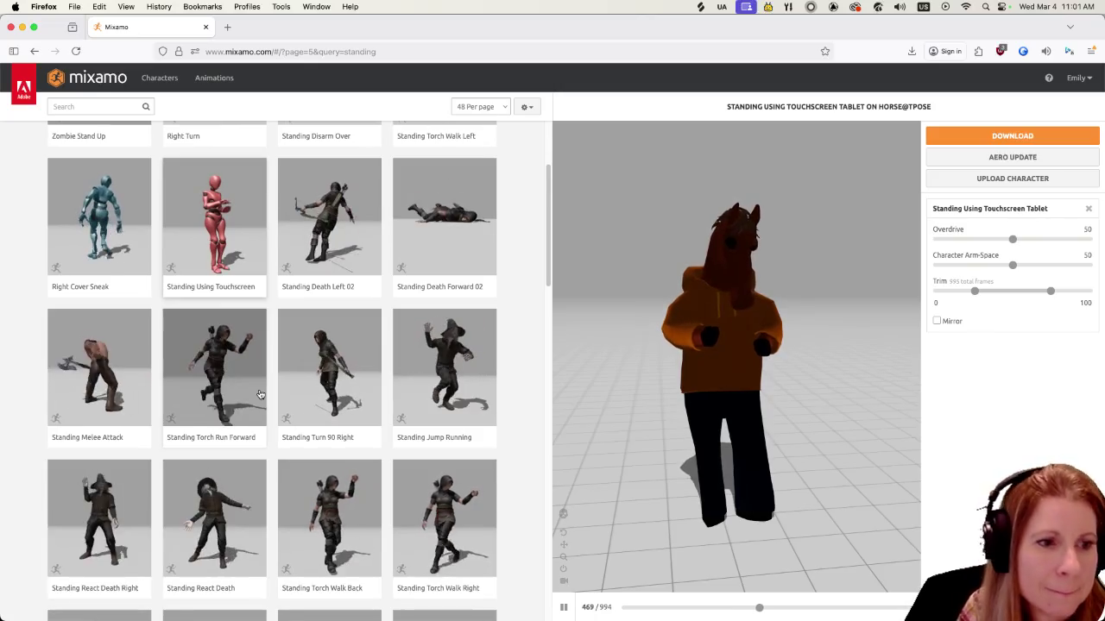
pyautogui.scroll(-1, 260, 388)
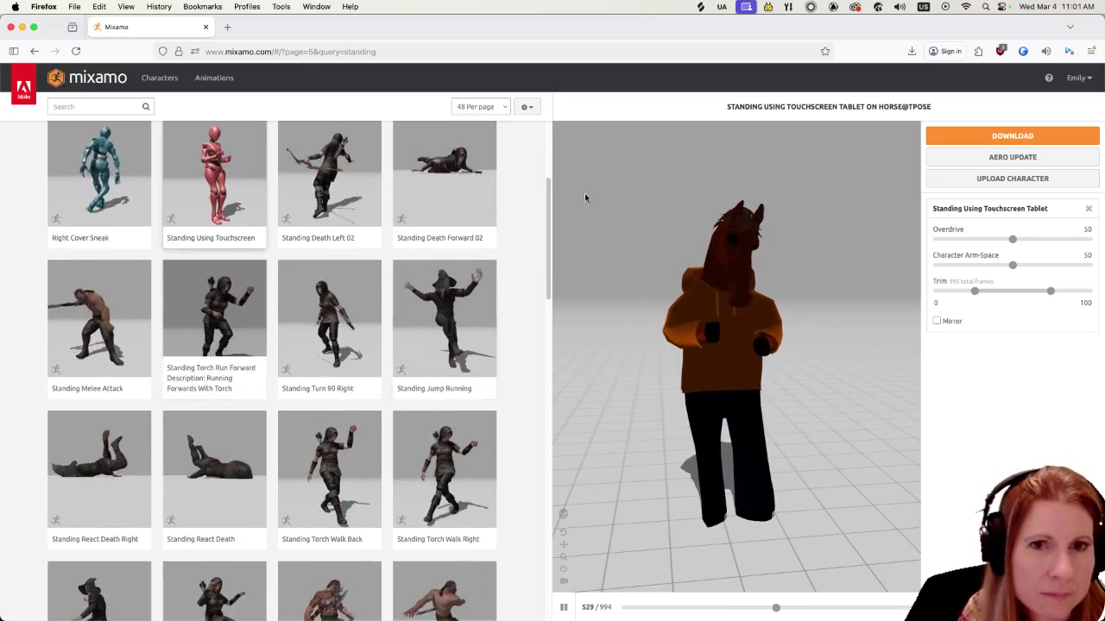
pyautogui.click(1006, 140)
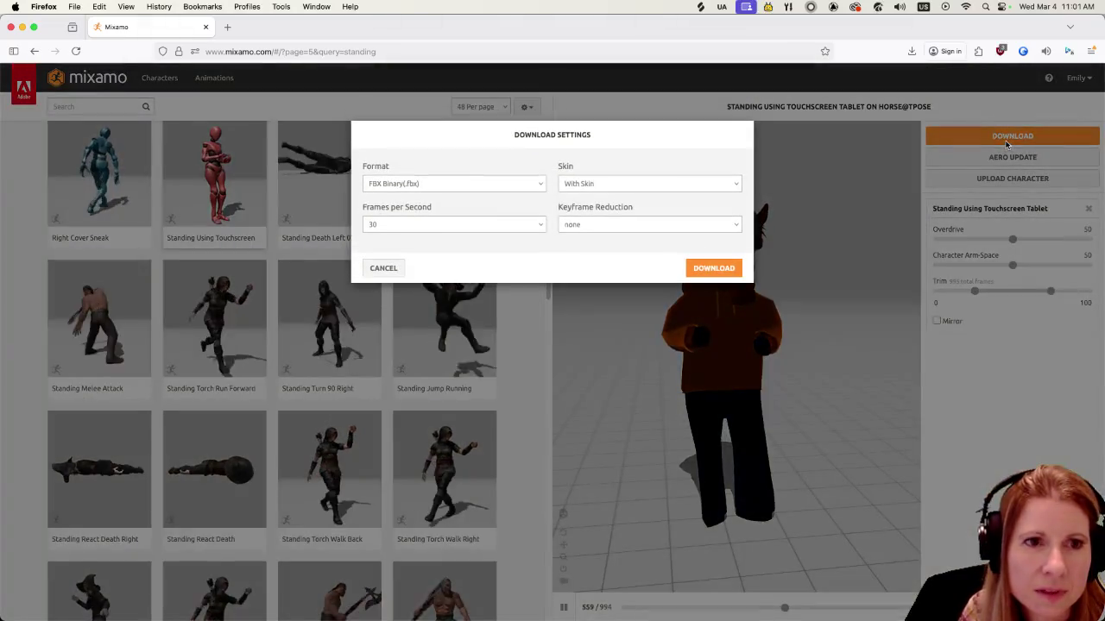
# Download Standing Using Touchscreen Tablet as FBX for Unity with the chosen frame rate
pyautogui.click(427, 226)
pyautogui.click(432, 210)
pyautogui.click(443, 184)
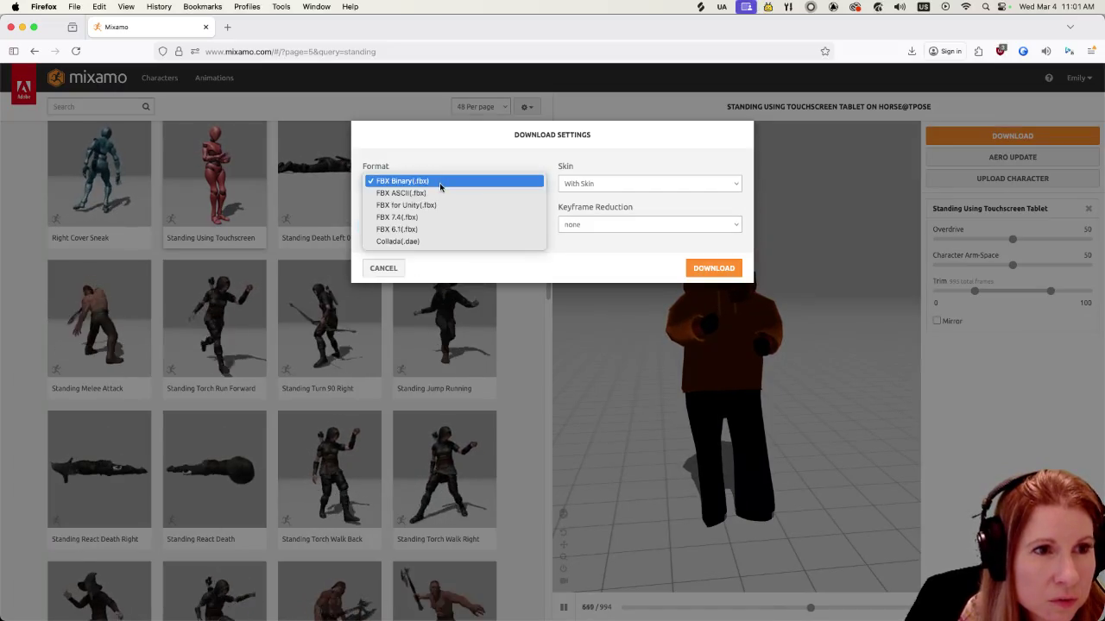
pyautogui.click(452, 205)
pyautogui.click(713, 264)
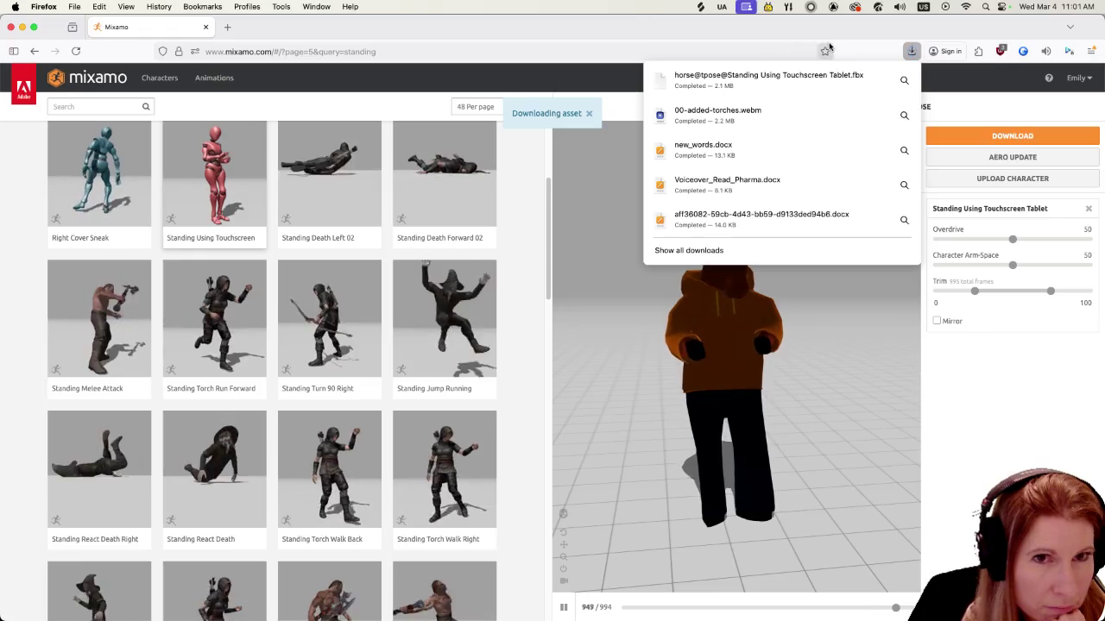
pyautogui.click(416, 137)
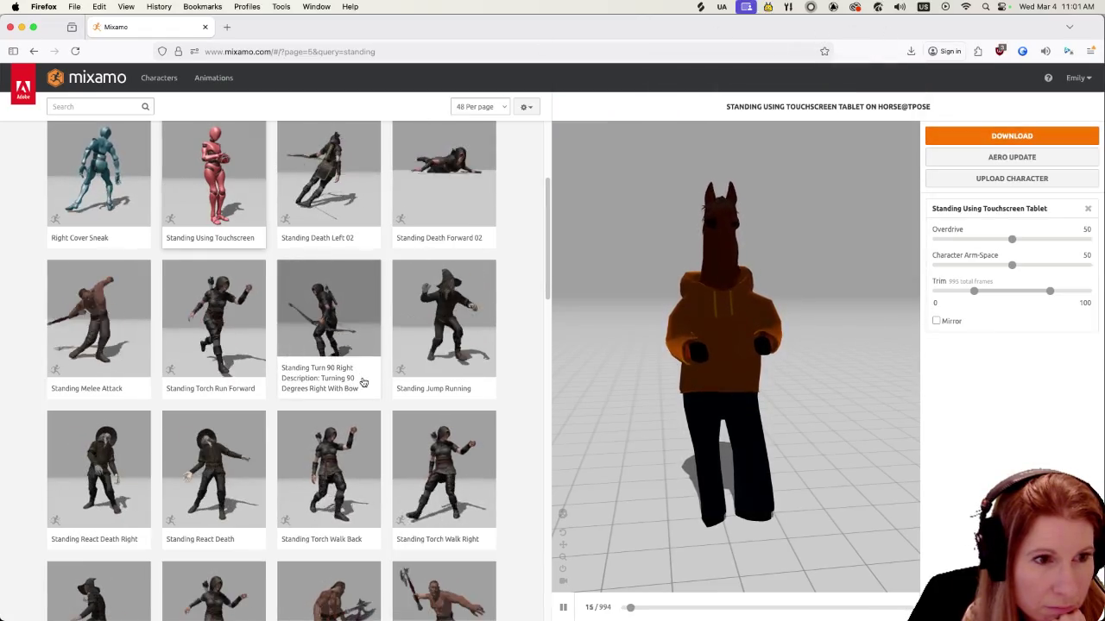
# Preview the Standing Yell animation on the horse
pyautogui.scroll(-2, 350, 374)
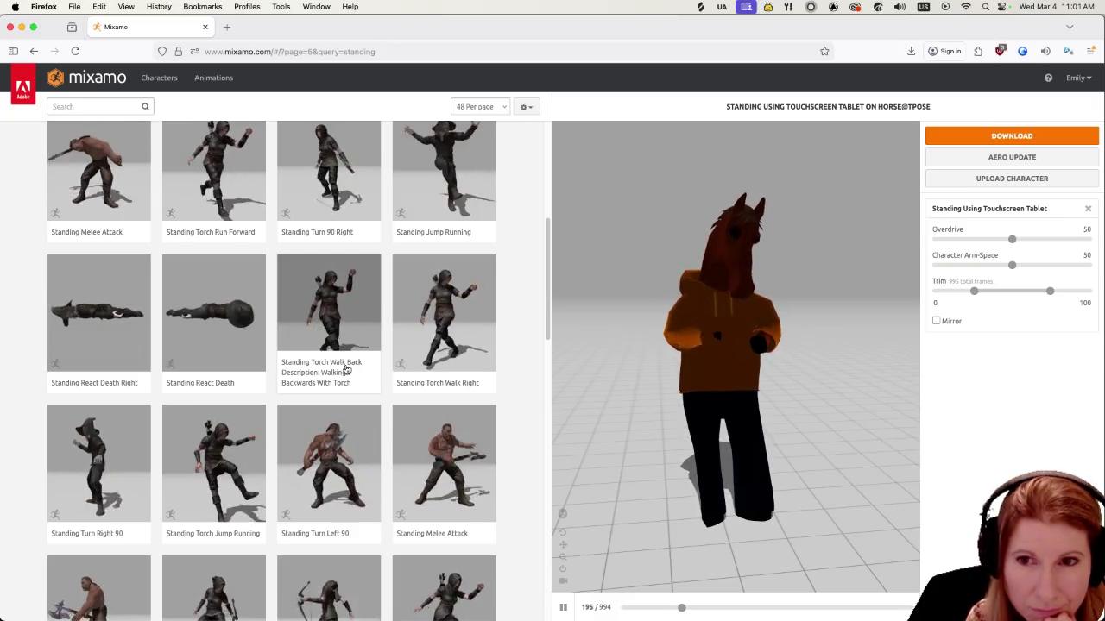
pyautogui.scroll(-3, 311, 360)
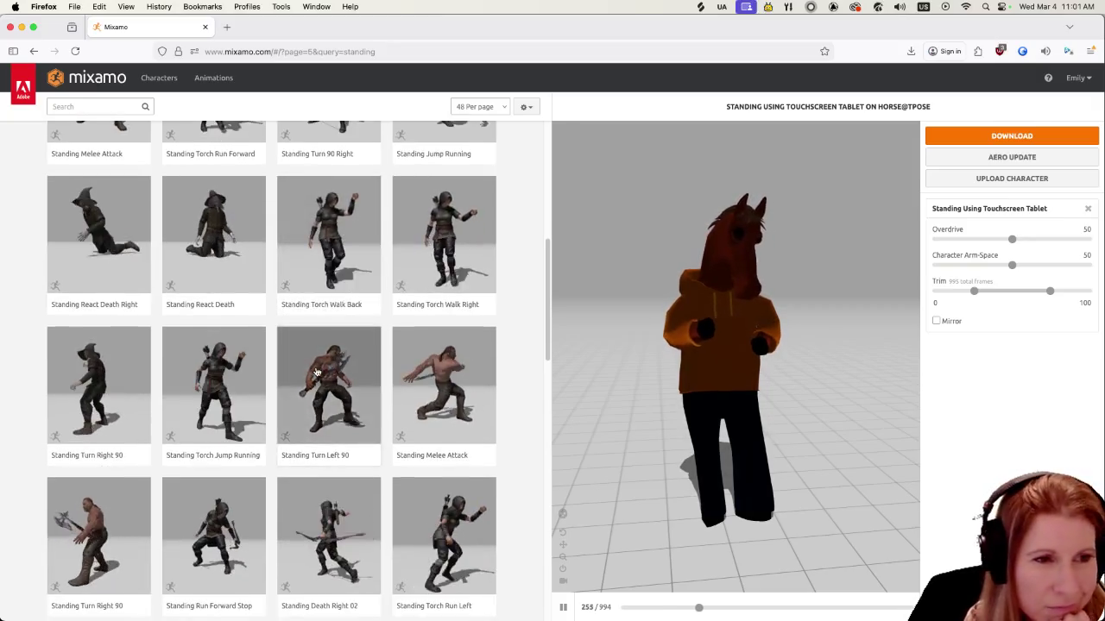
pyautogui.scroll(-5, 294, 359)
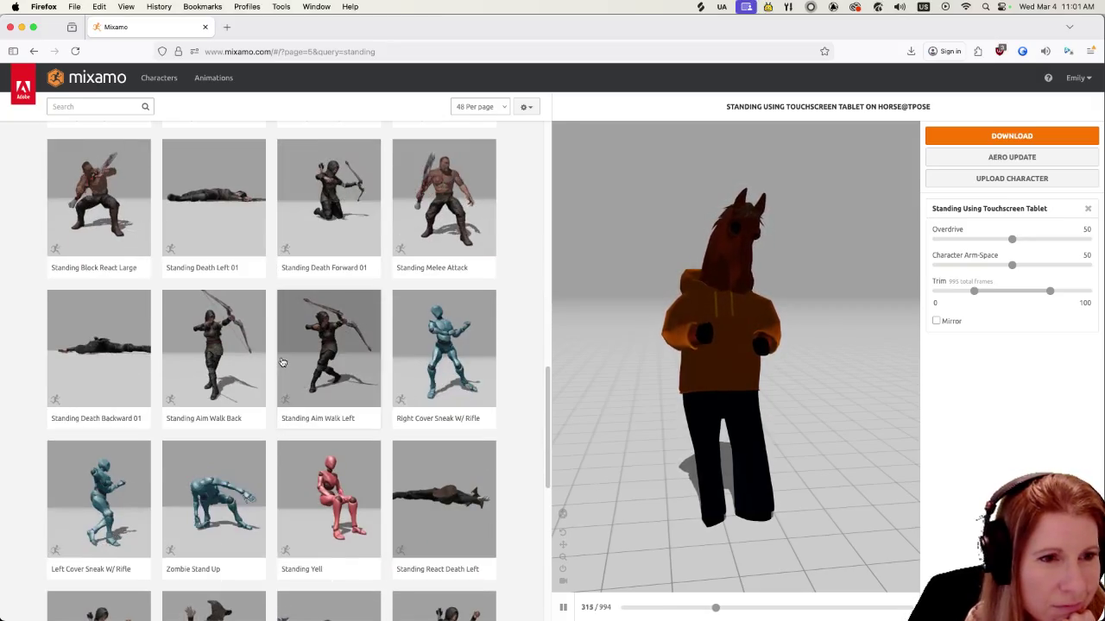
pyautogui.scroll(-3, 274, 361)
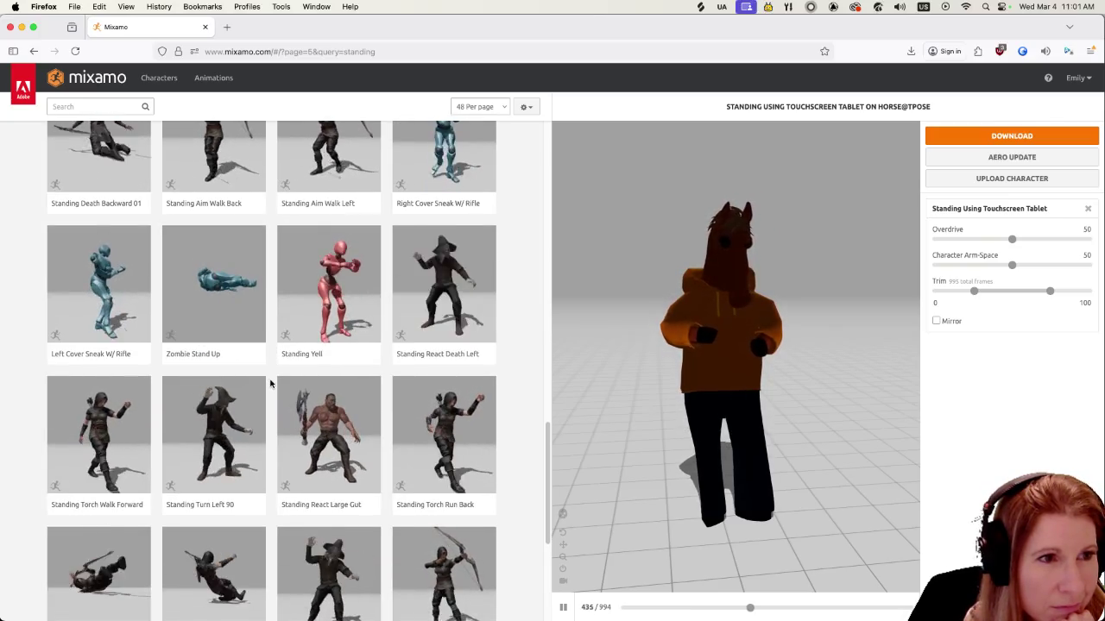
pyautogui.click(317, 269)
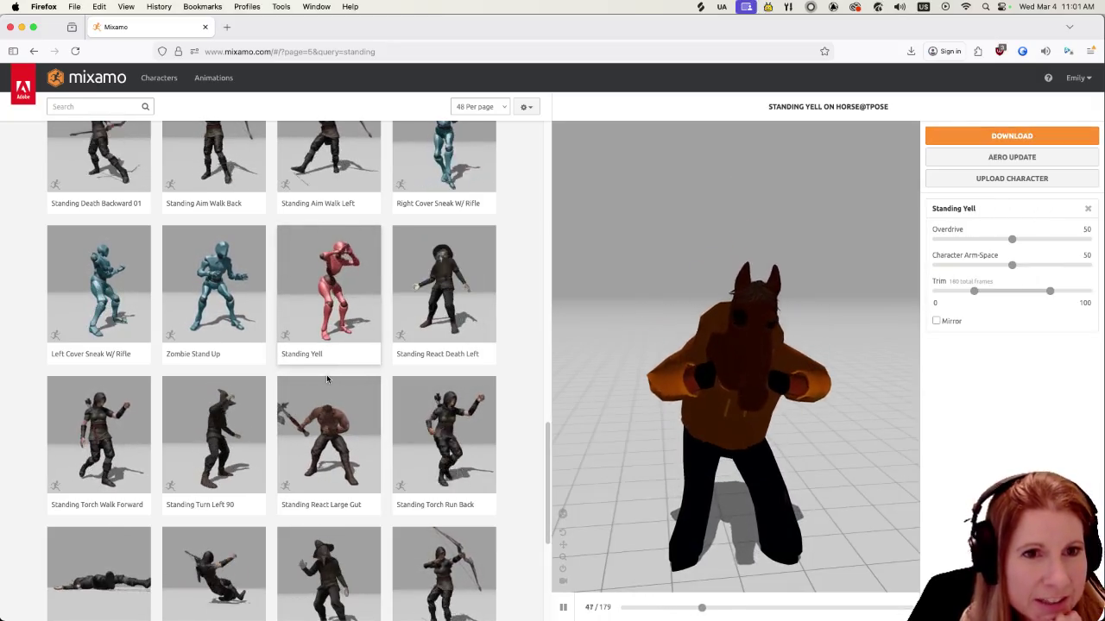
# Go to page 6 and preview Using A Fax Machine, orbiting lower around the horse
pyautogui.scroll(-5, 321, 381)
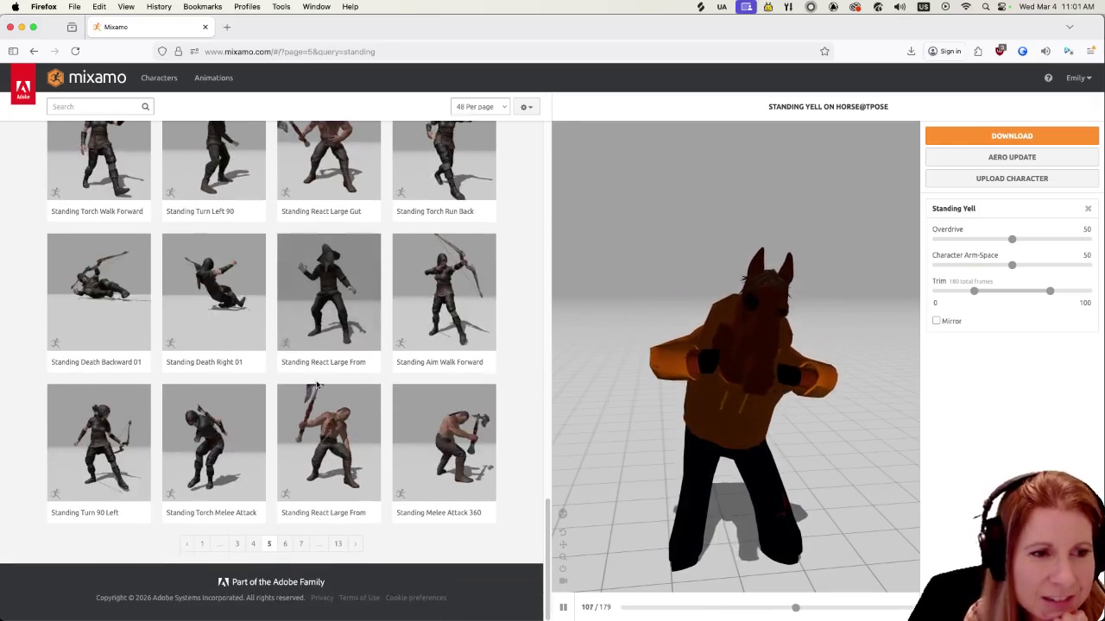
pyautogui.click(284, 544)
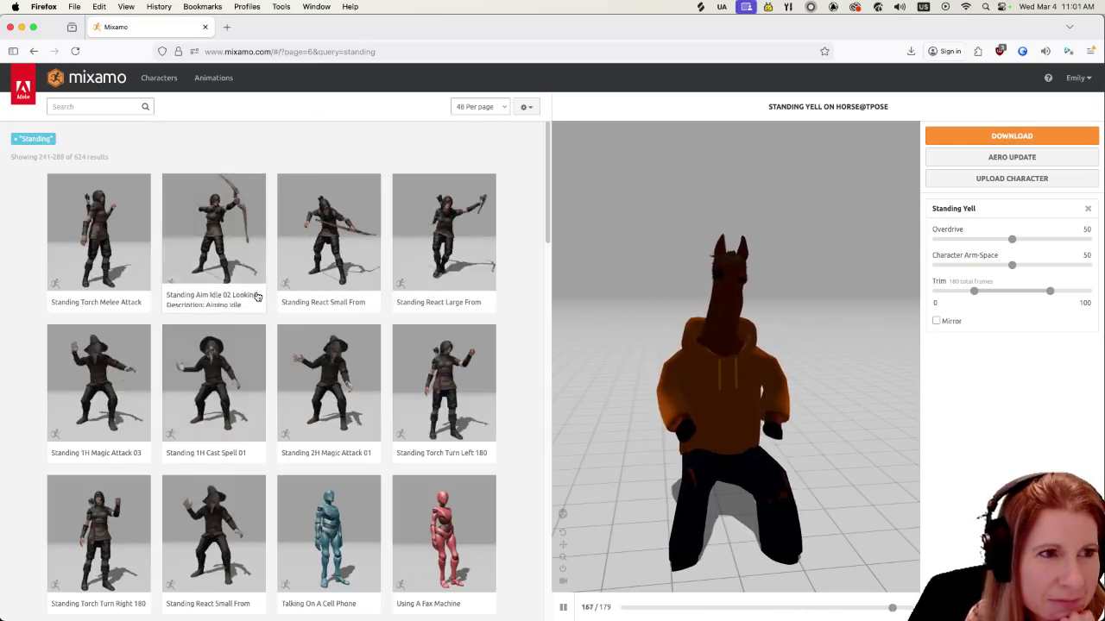
pyautogui.scroll(-5, 259, 296)
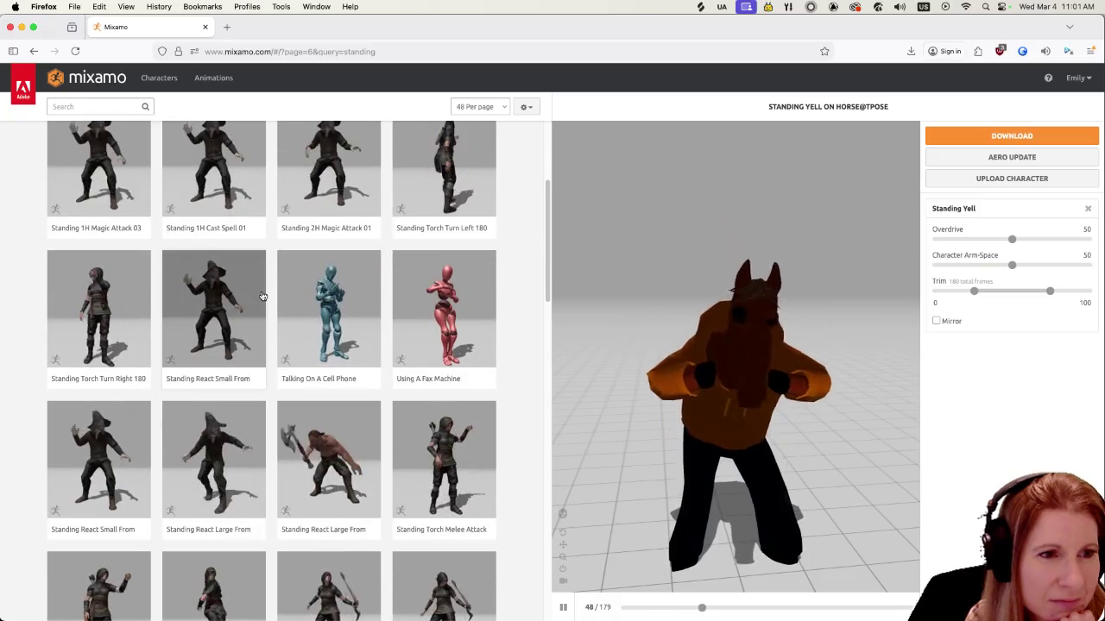
pyautogui.click(427, 281)
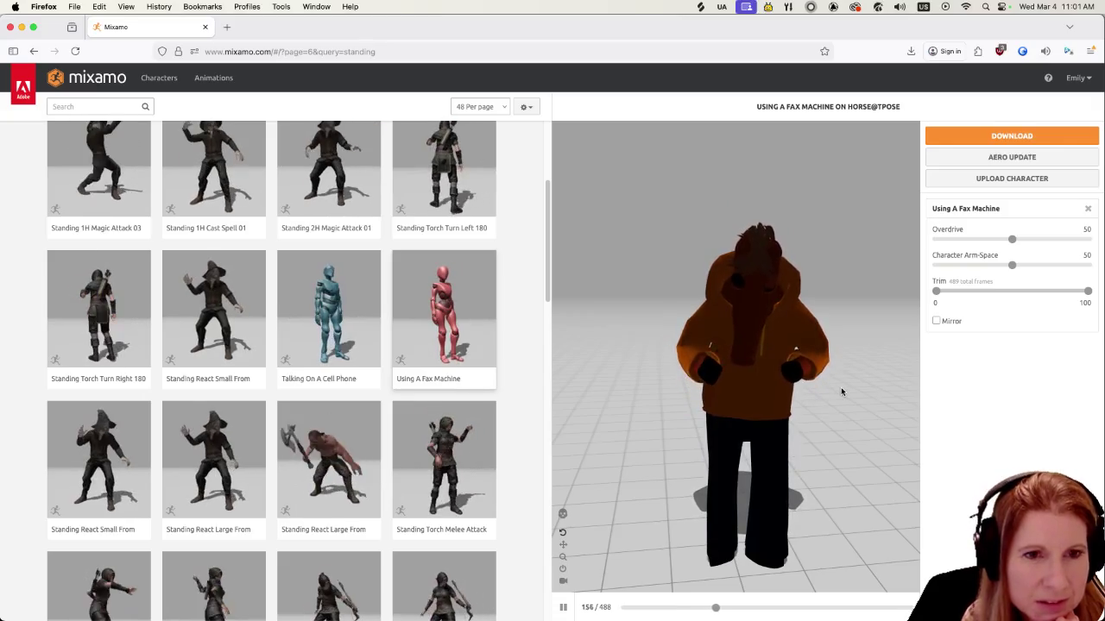
pyautogui.moveTo(840, 381)
pyautogui.mouseDown()
pyautogui.moveTo(805, 417)
pyautogui.moveTo(803, 405)
pyautogui.mouseUp()
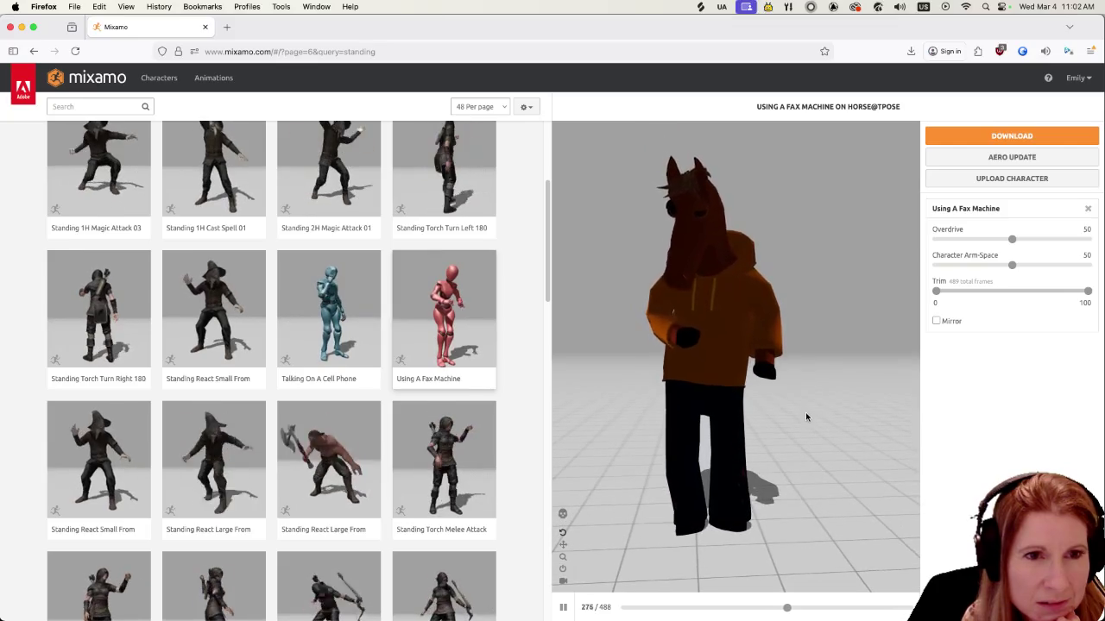
pyautogui.scroll(-5, 293, 437)
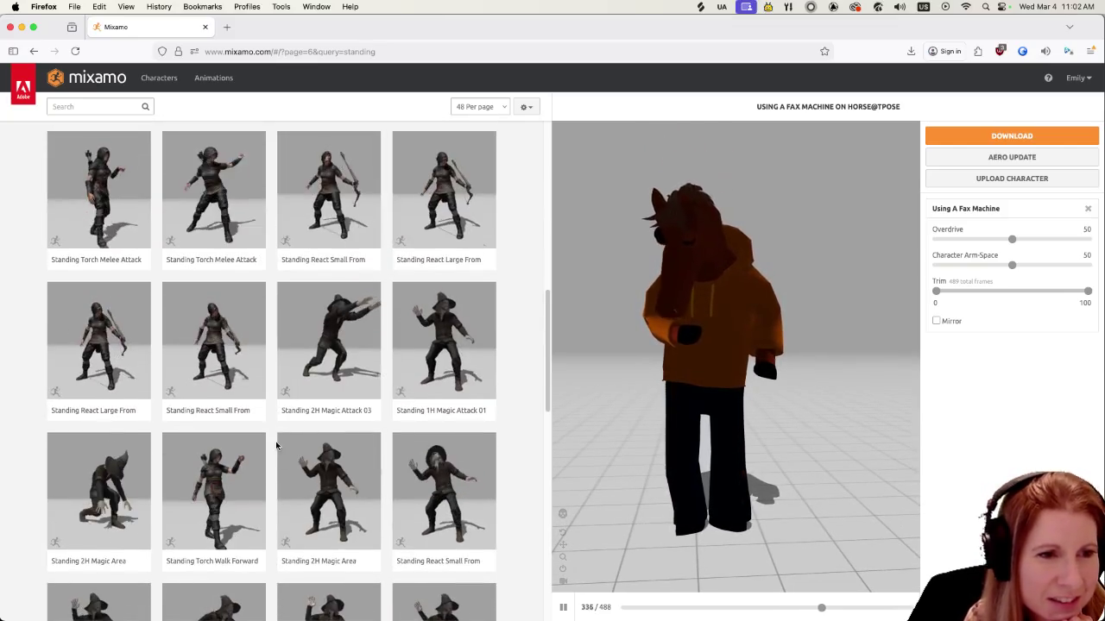
pyautogui.scroll(-3, 293, 449)
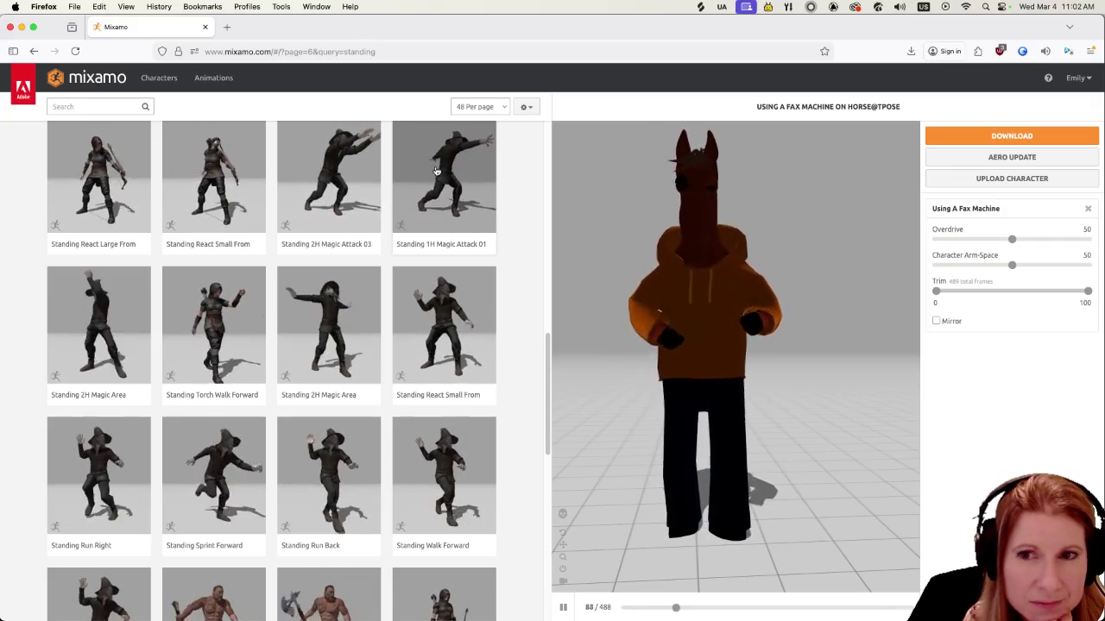
pyautogui.scroll(-5, 341, 371)
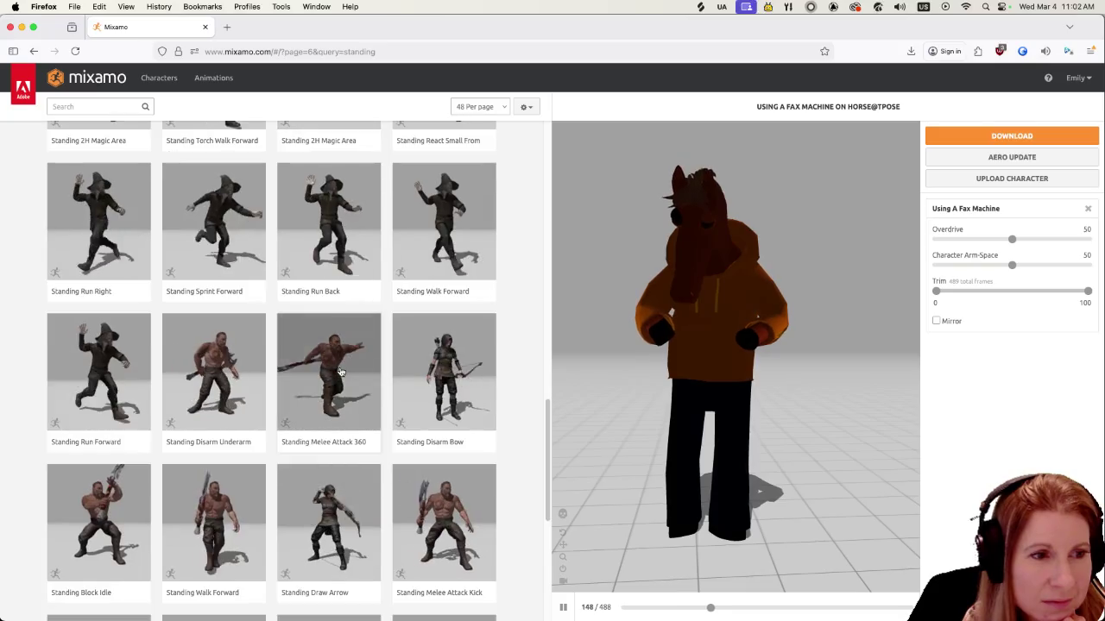
pyautogui.scroll(-5, 341, 371)
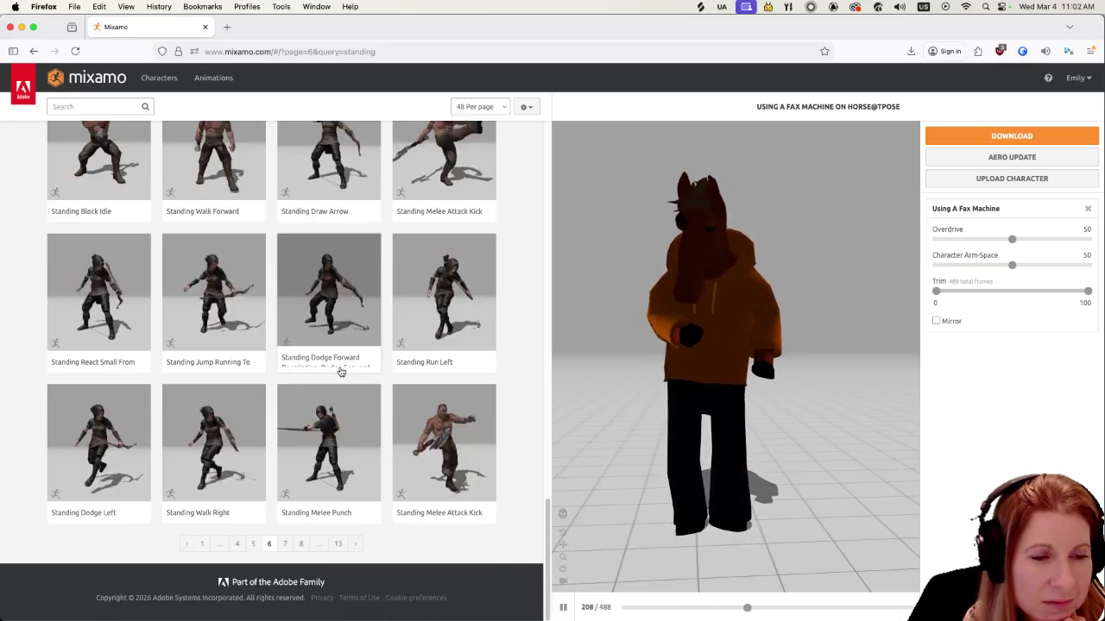
pyautogui.click(285, 544)
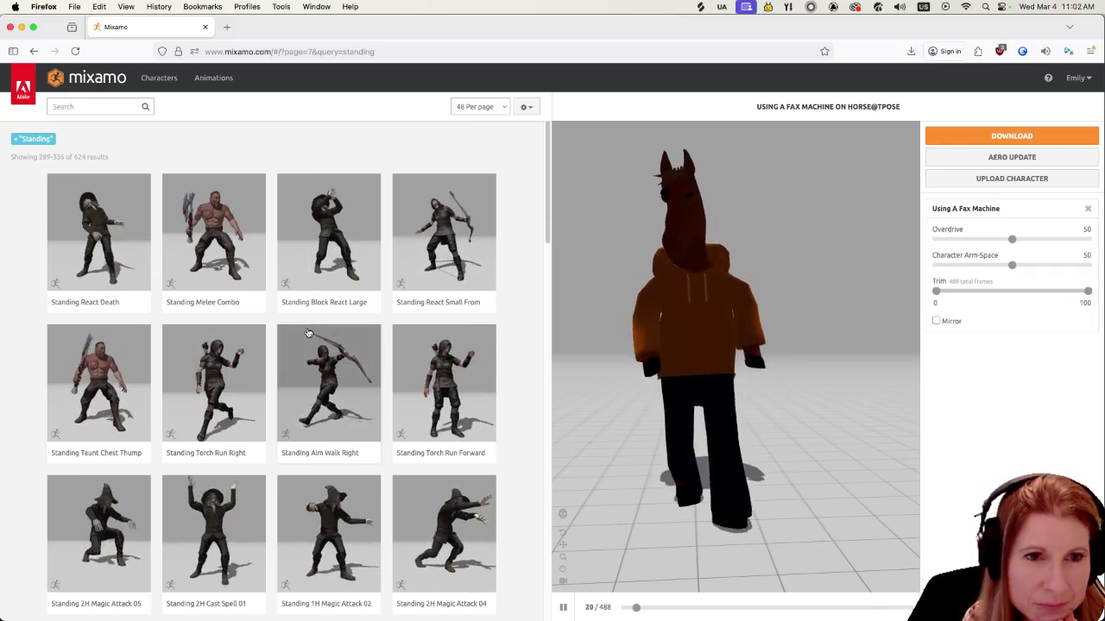
pyautogui.scroll(-3, 307, 332)
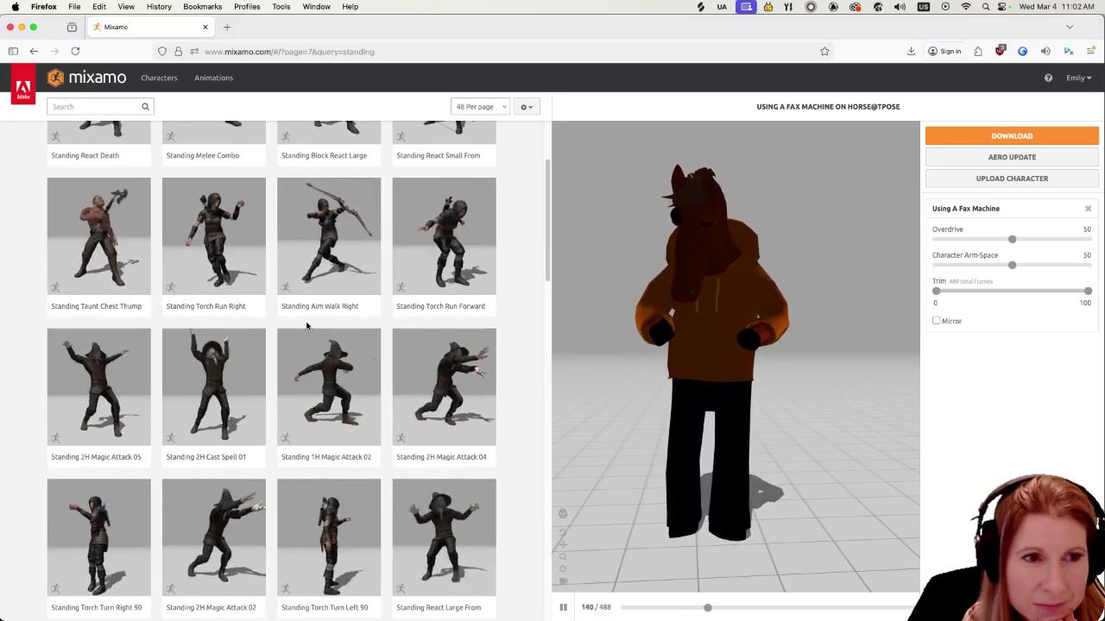
pyautogui.scroll(-10, 306, 328)
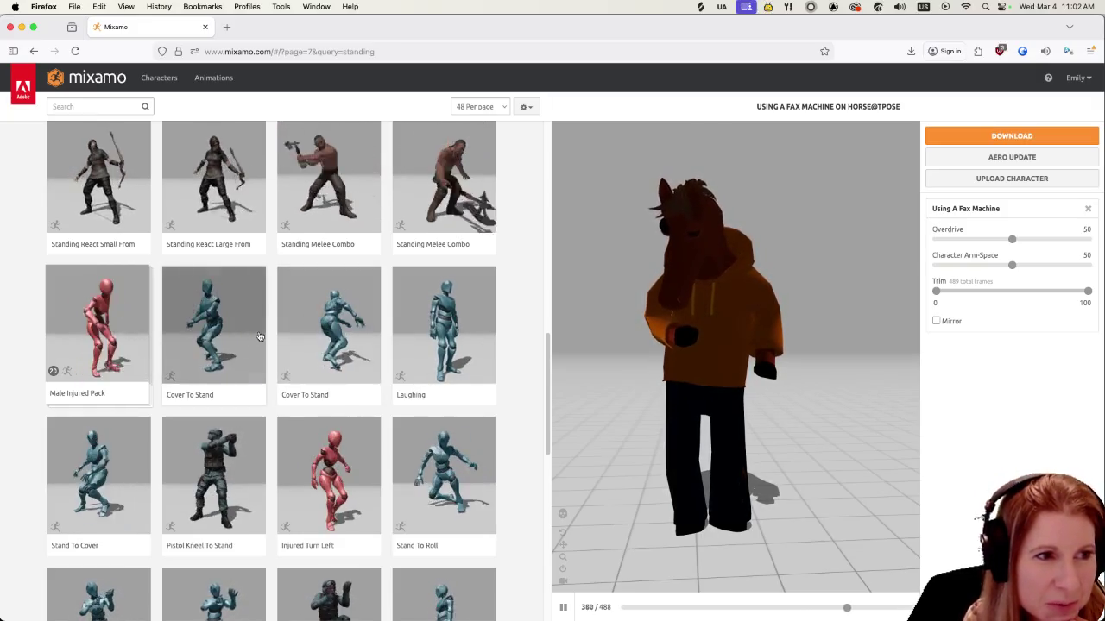
pyautogui.scroll(-1, 259, 337)
pyautogui.scroll(-2, 259, 336)
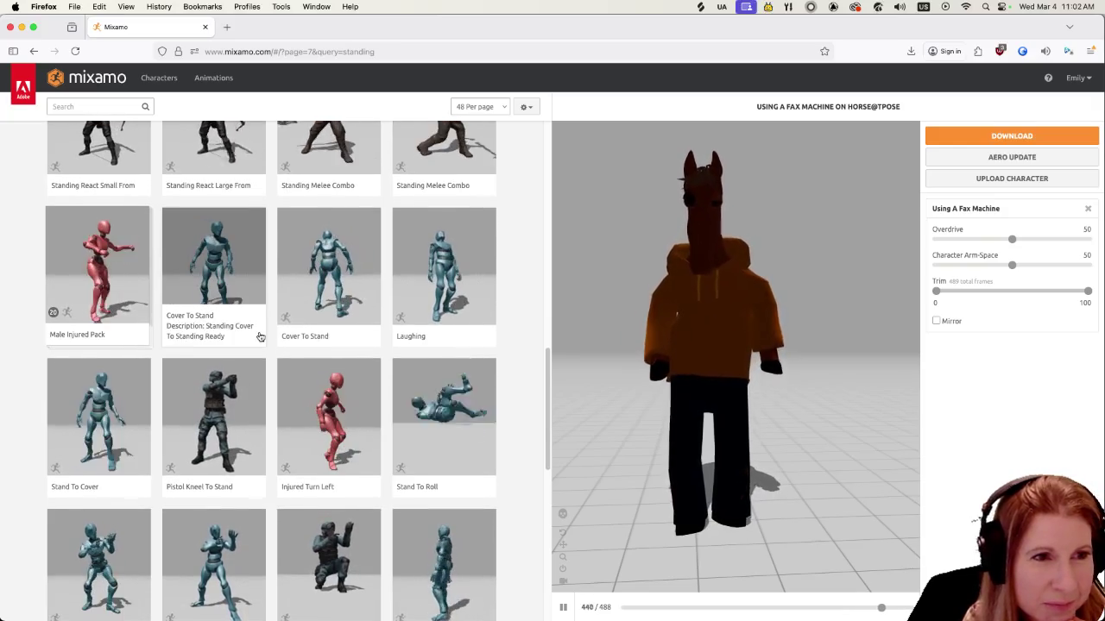
pyautogui.scroll(-1, 315, 414)
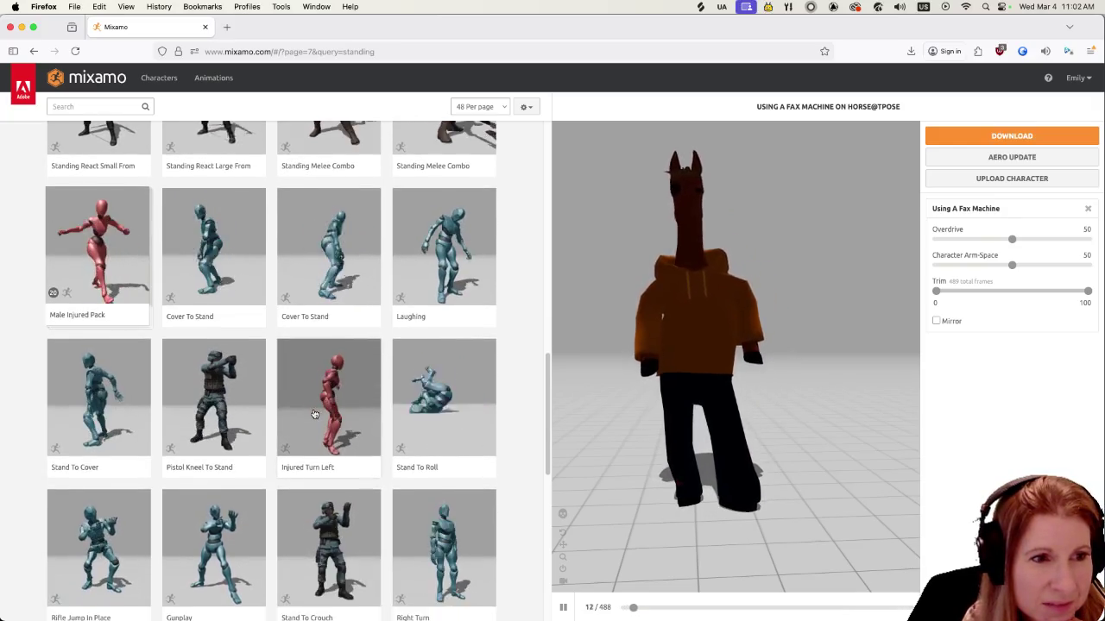
pyautogui.scroll(-5, 313, 415)
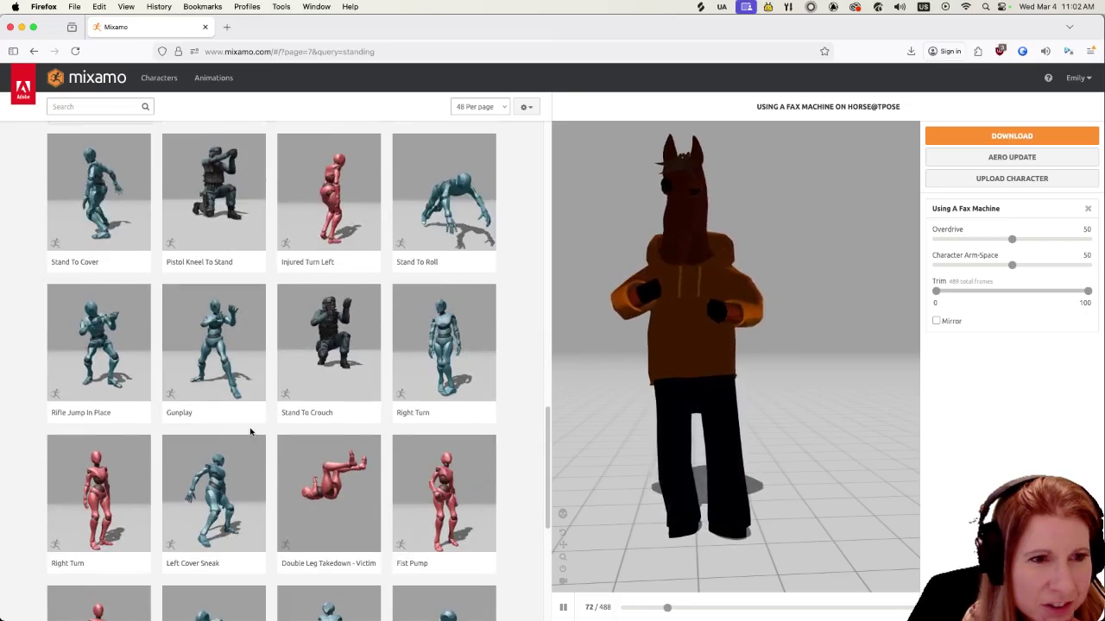
pyautogui.scroll(-2, 259, 457)
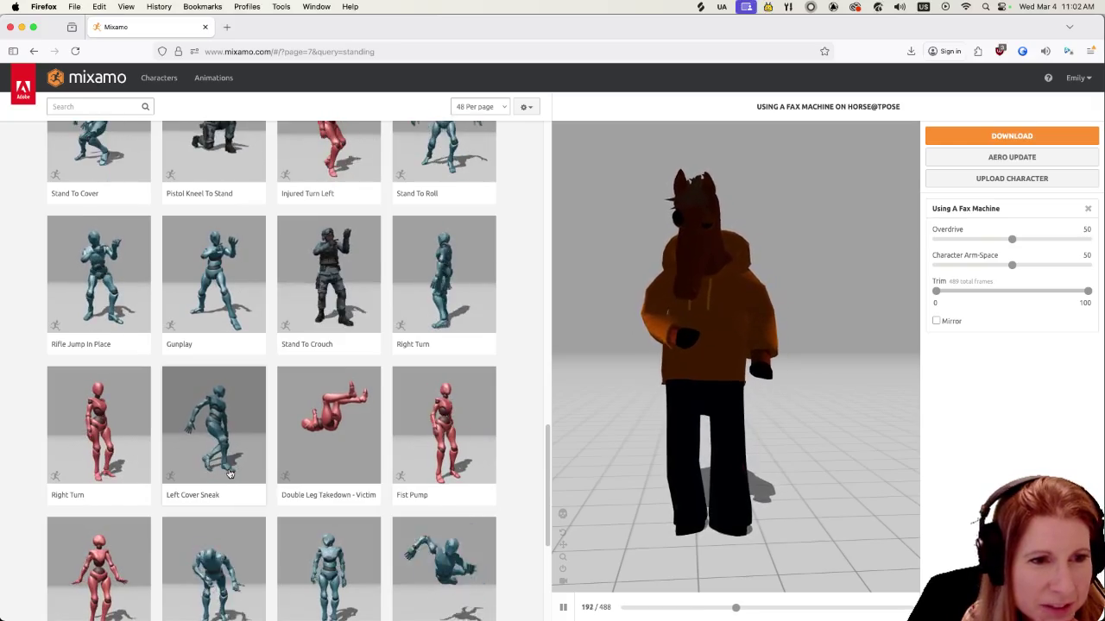
pyautogui.scroll(-3, 267, 449)
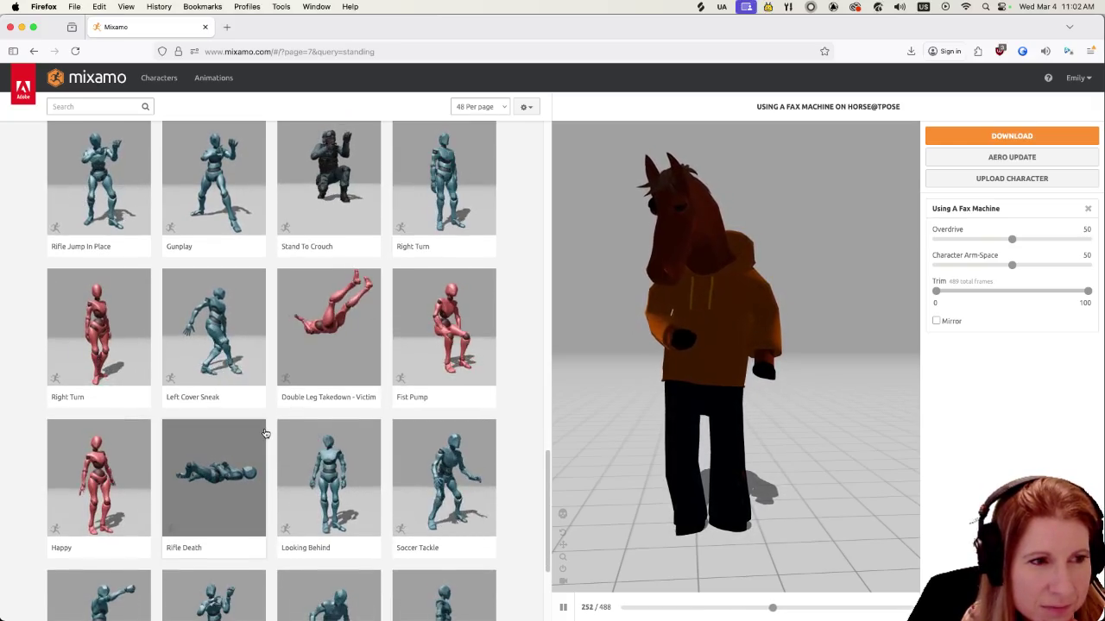
pyautogui.click(107, 489)
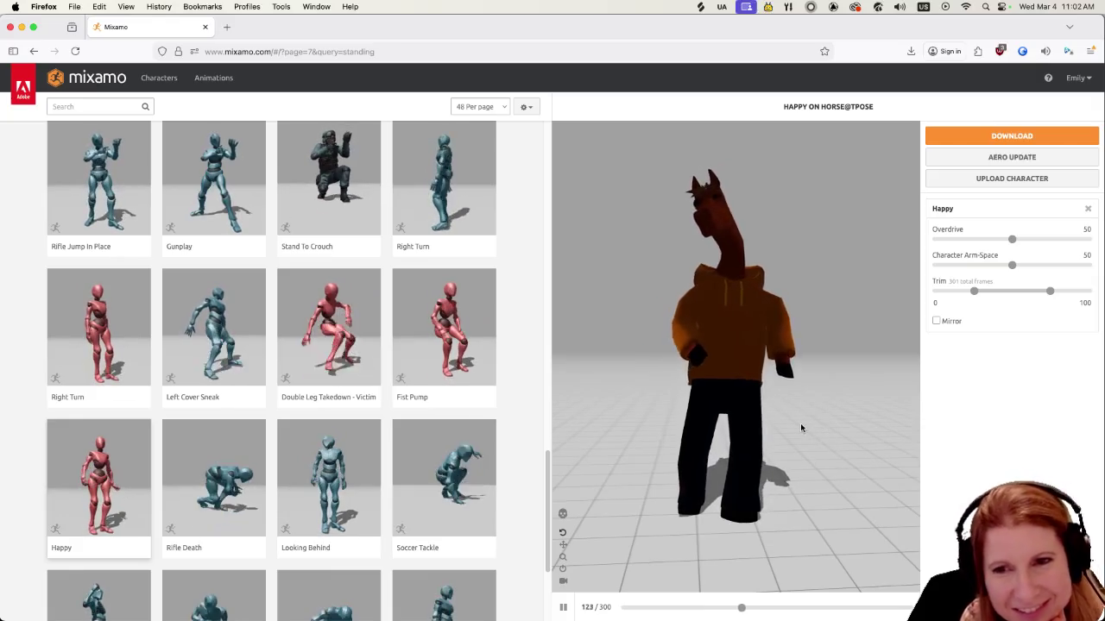
pyautogui.moveTo(794, 440); pyautogui.dragTo(798, 462)
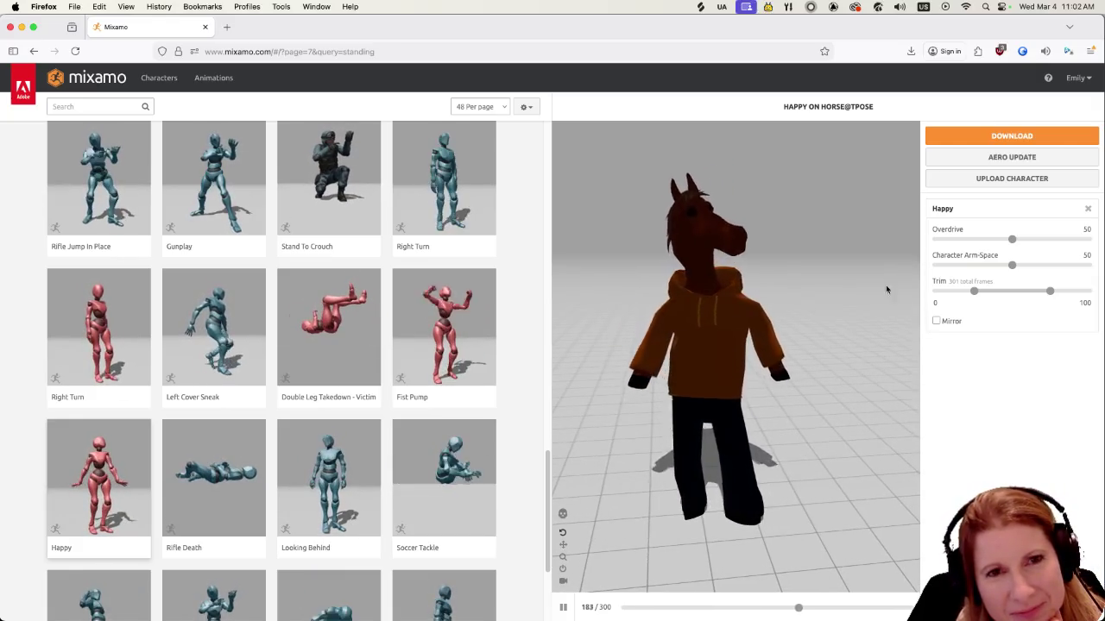
pyautogui.click(1001, 135)
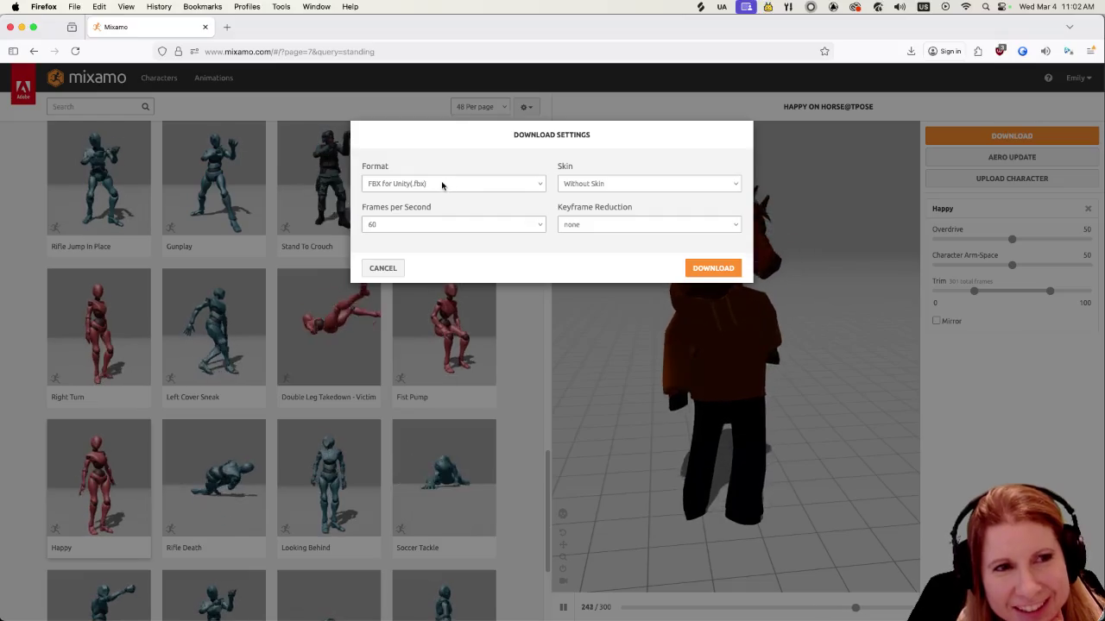
pyautogui.click(719, 269)
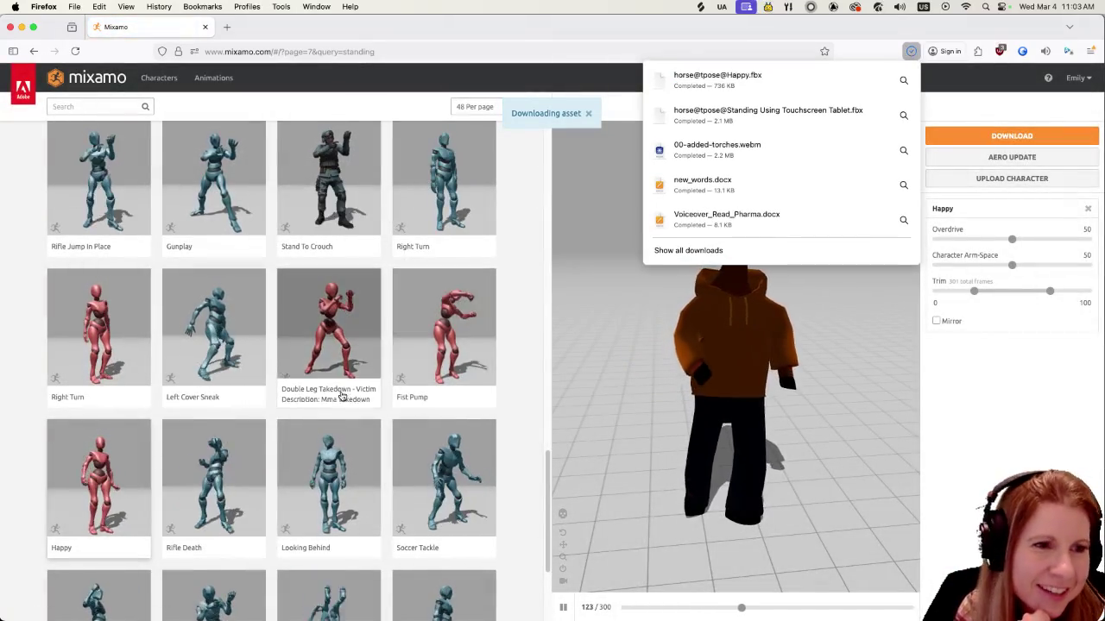
pyautogui.click(592, 24)
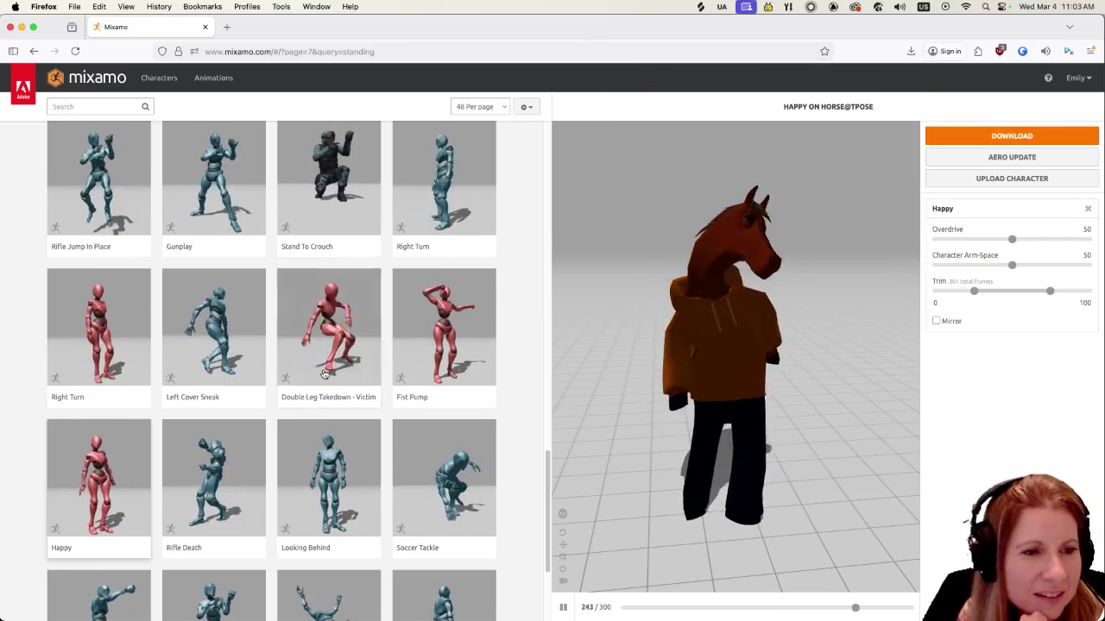
pyautogui.scroll(-1, 314, 452)
pyautogui.scroll(-2, 314, 452)
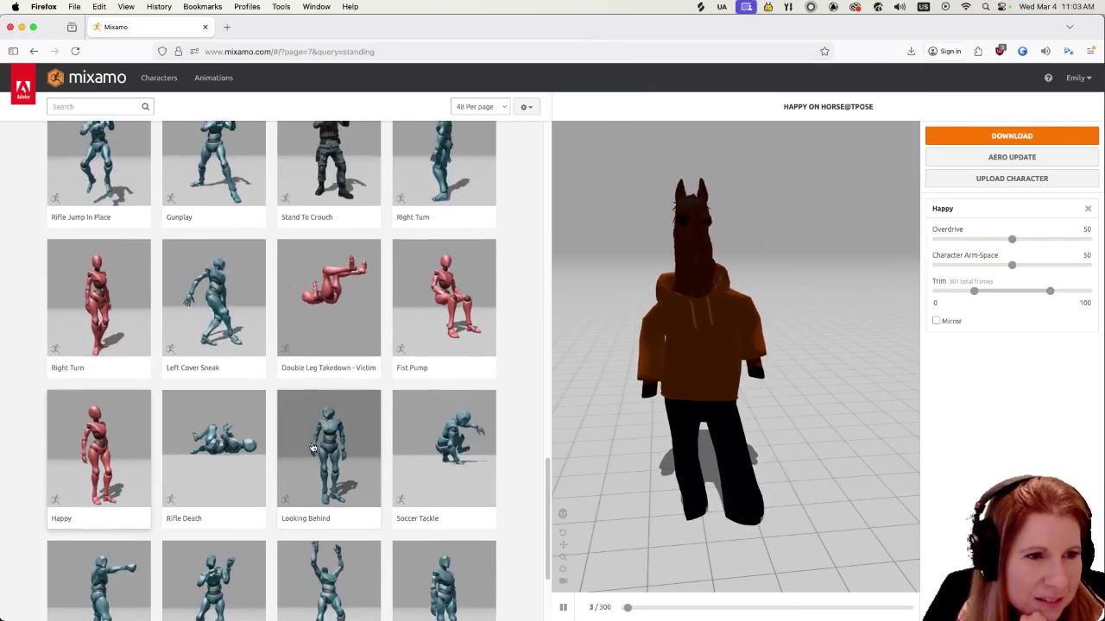
# Preview Looking Behind on the horse, then go to page 8 of the standing results
pyautogui.click(312, 444)
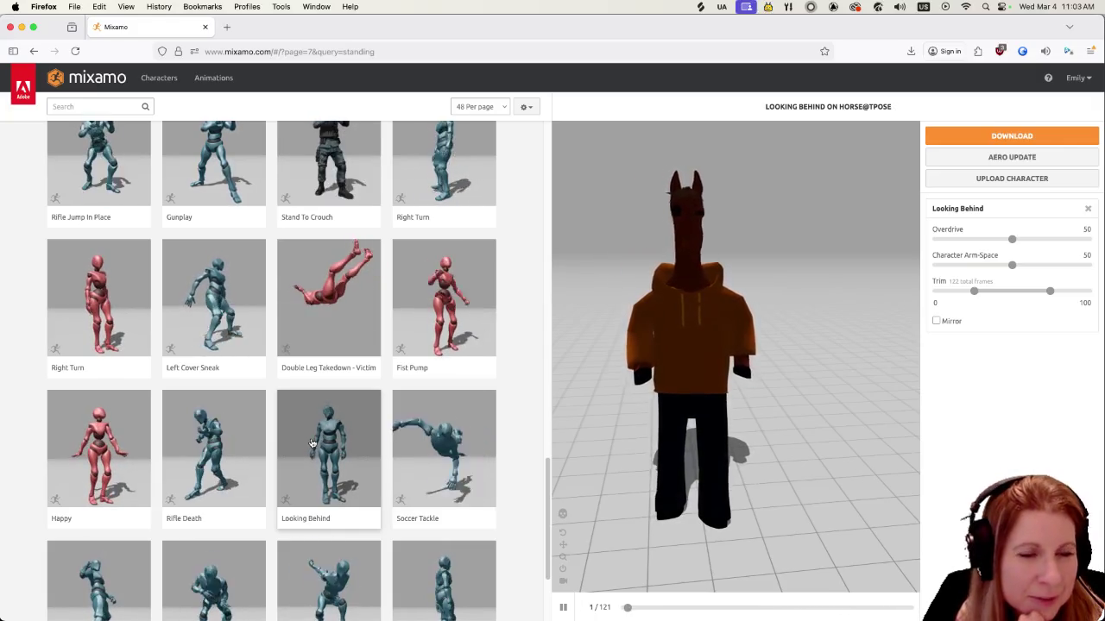
pyautogui.scroll(-3, 312, 443)
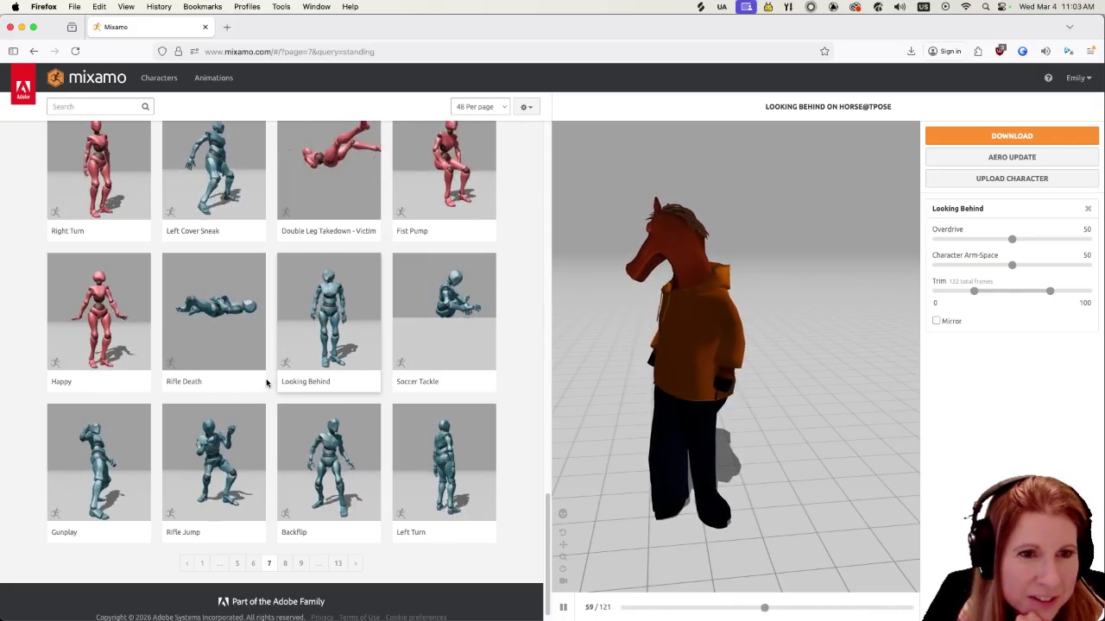
pyautogui.click(286, 564)
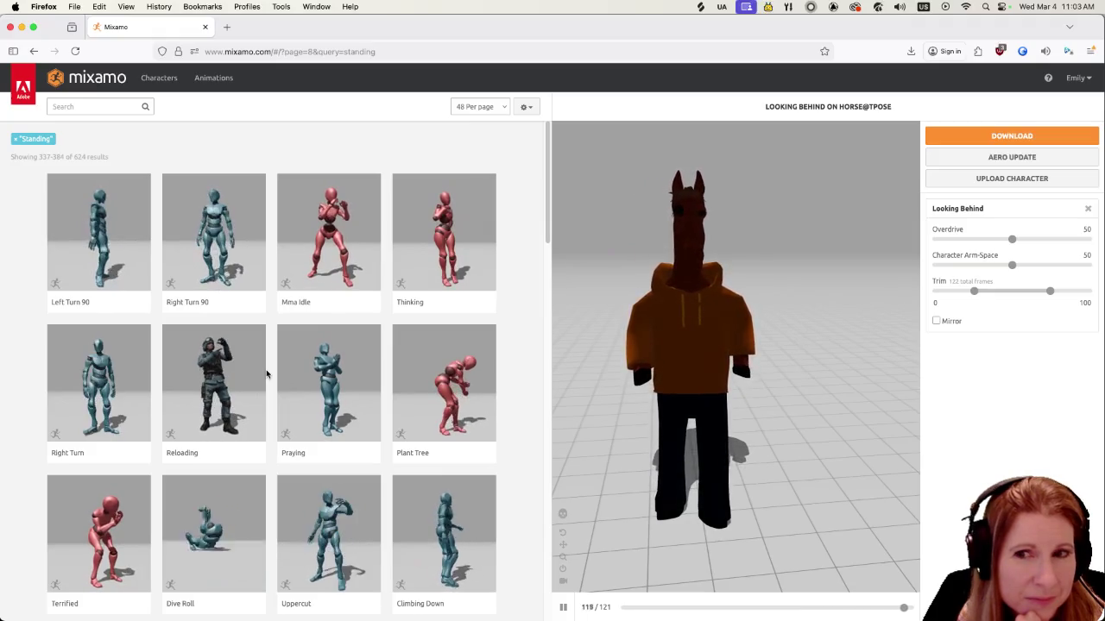
# Preview Thinking, Yawn, Threatening and Angry on the horse from page 8
pyautogui.click(434, 238)
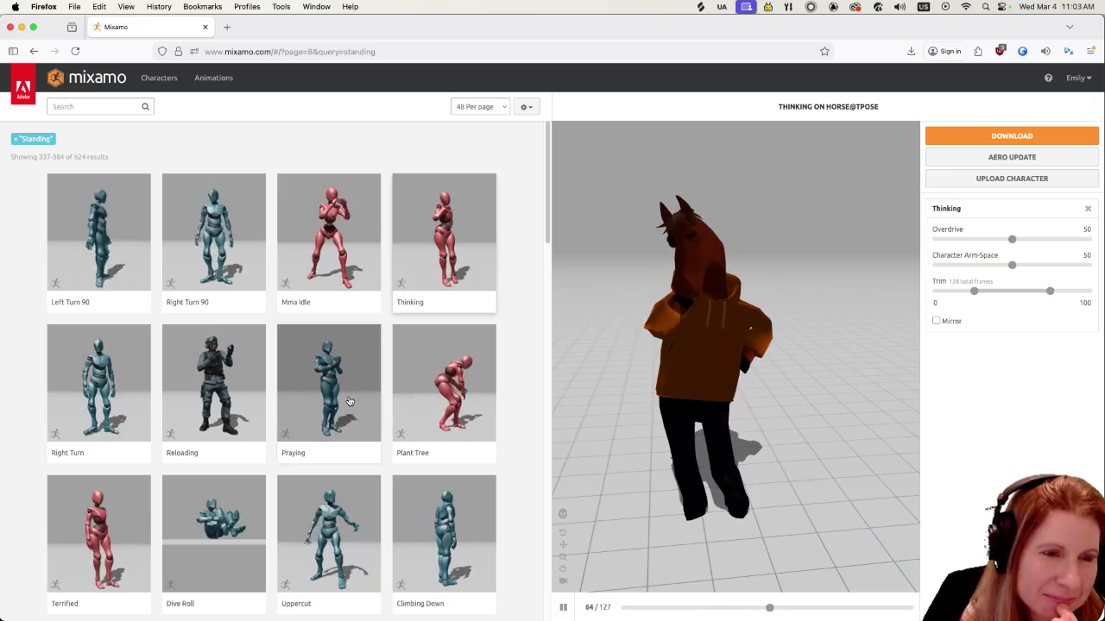
pyautogui.scroll(-2, 348, 398)
pyautogui.scroll(-3, 350, 392)
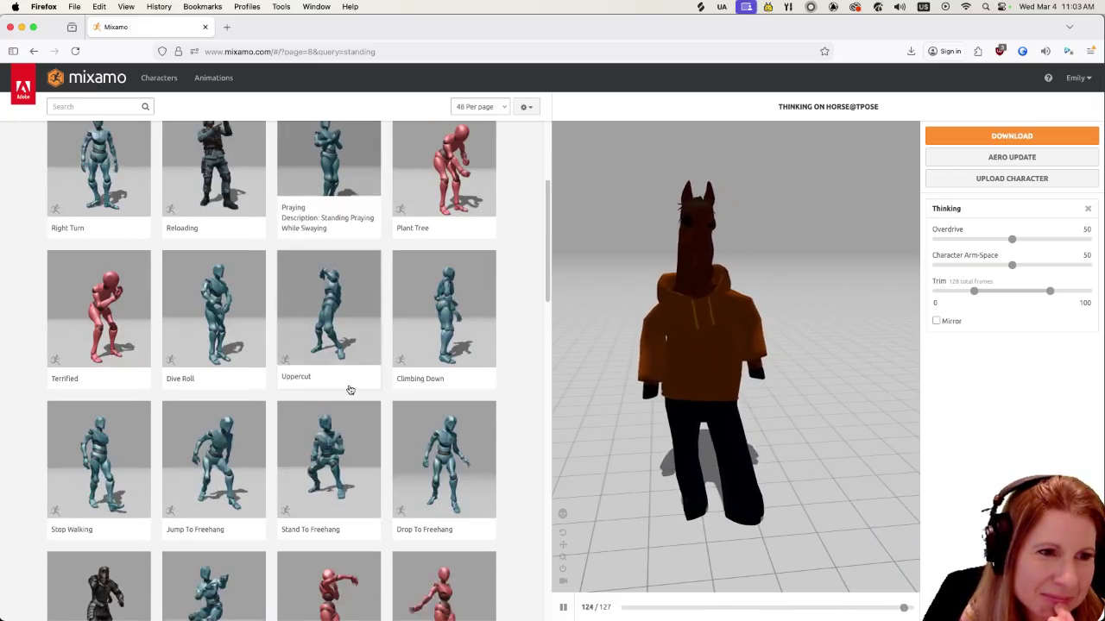
pyautogui.scroll(3, 349, 390)
pyautogui.scroll(-5, 350, 390)
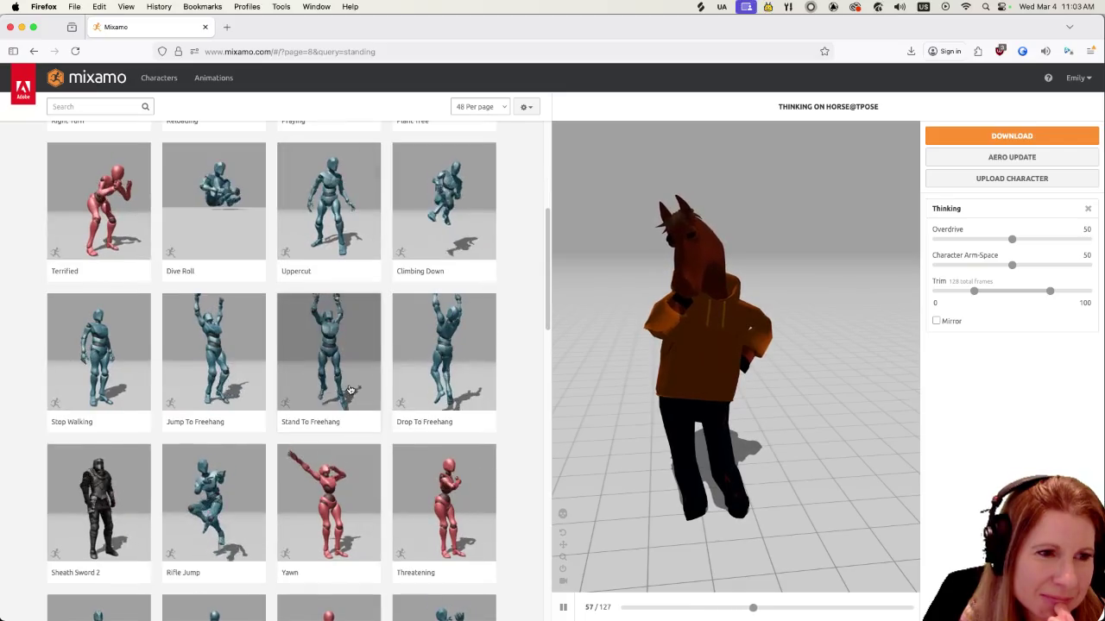
pyautogui.scroll(-3, 350, 390)
pyautogui.click(349, 371)
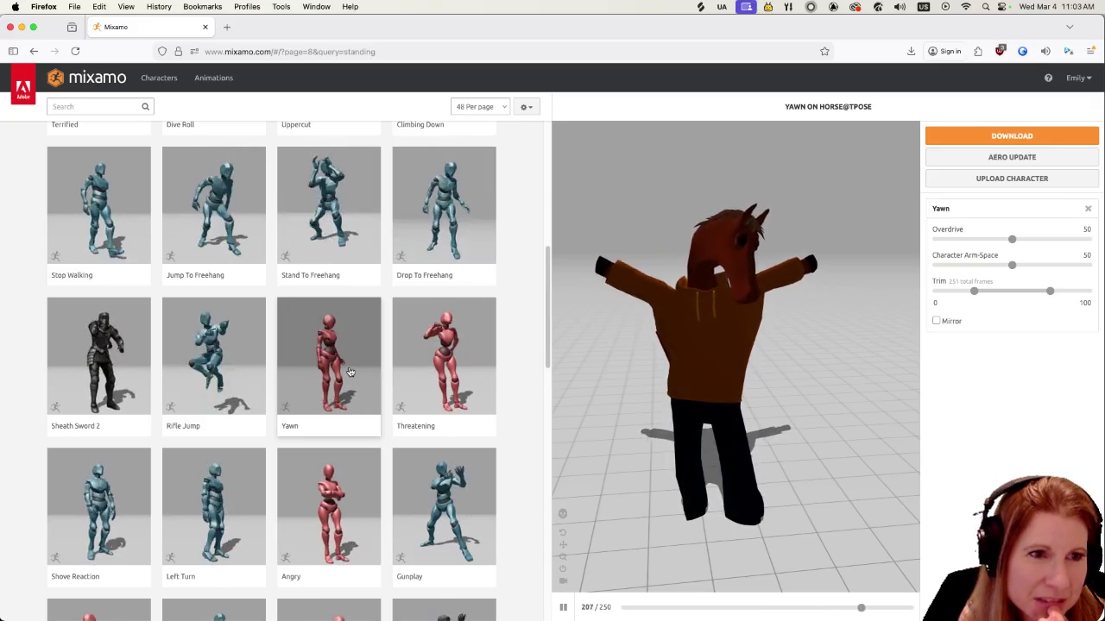
pyautogui.scroll(-2, 352, 372)
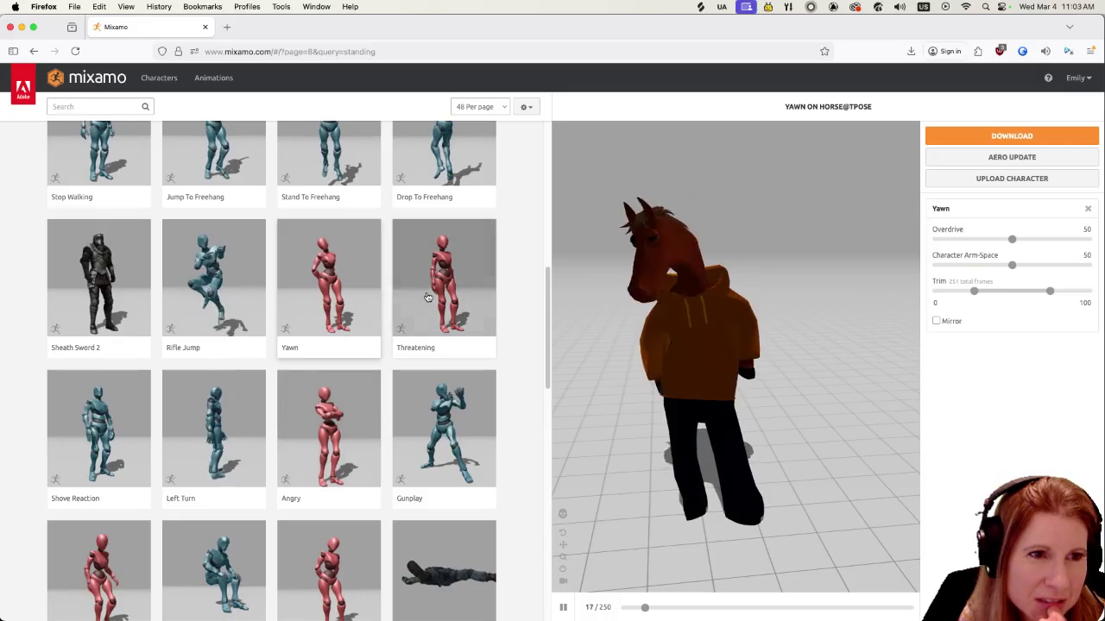
pyautogui.click(427, 297)
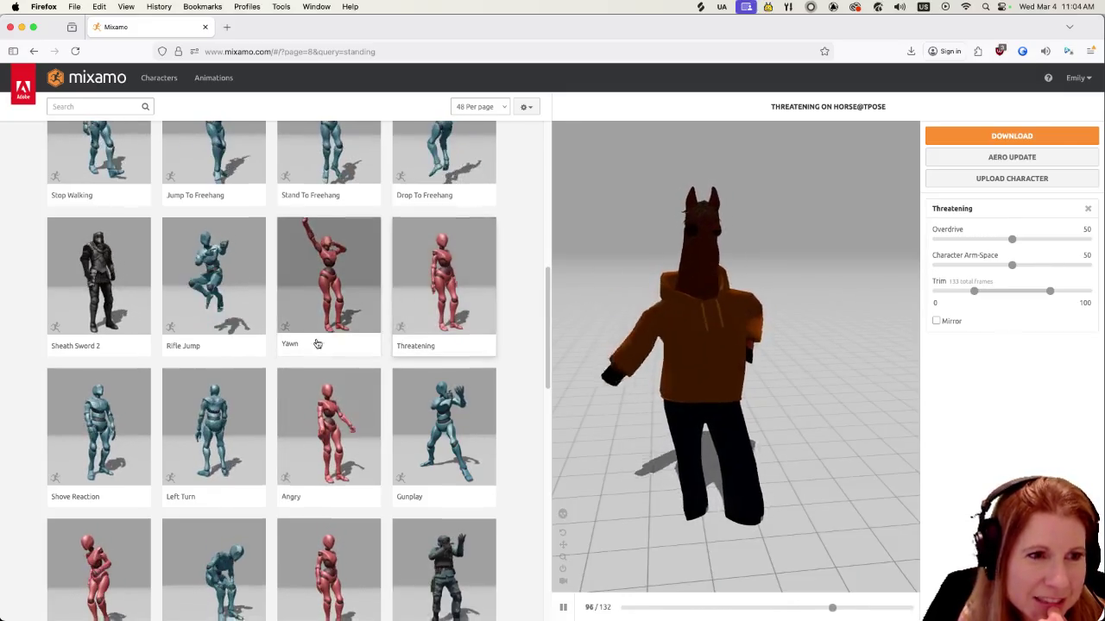
pyautogui.scroll(-1, 311, 345)
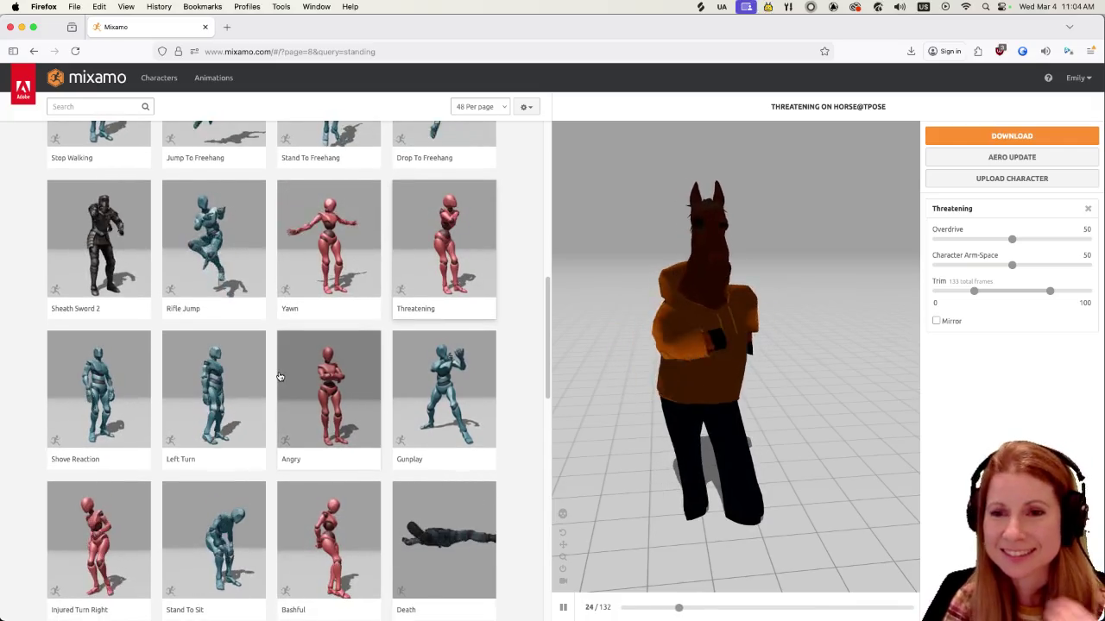
pyautogui.click(358, 414)
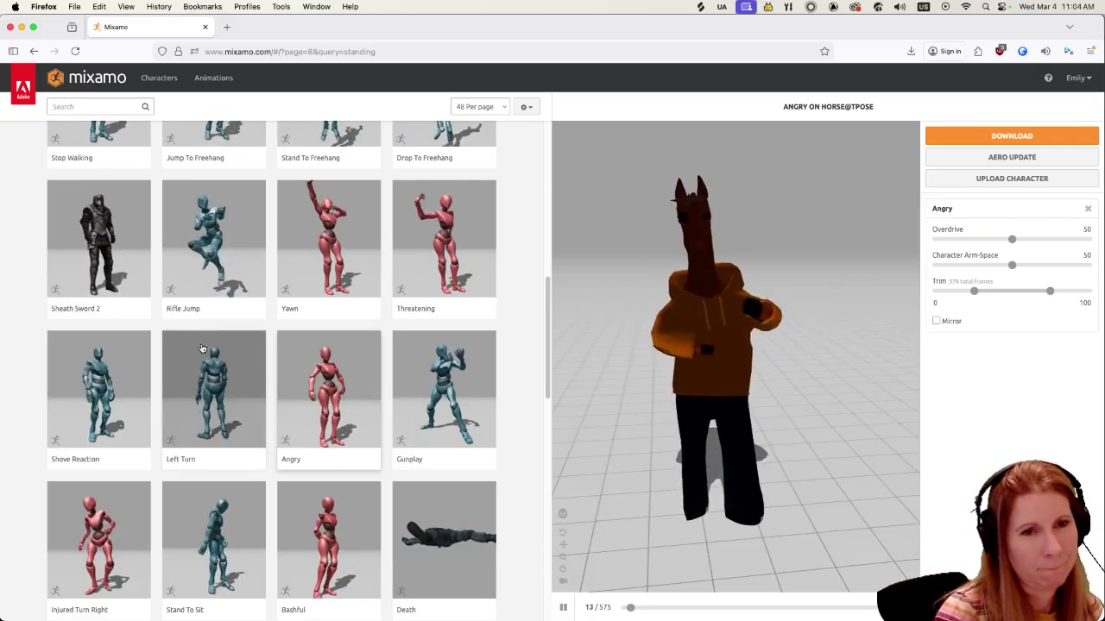
# Preview the Loser animation on the horse, then go to page 9 of the results
pyautogui.scroll(-5, 203, 354)
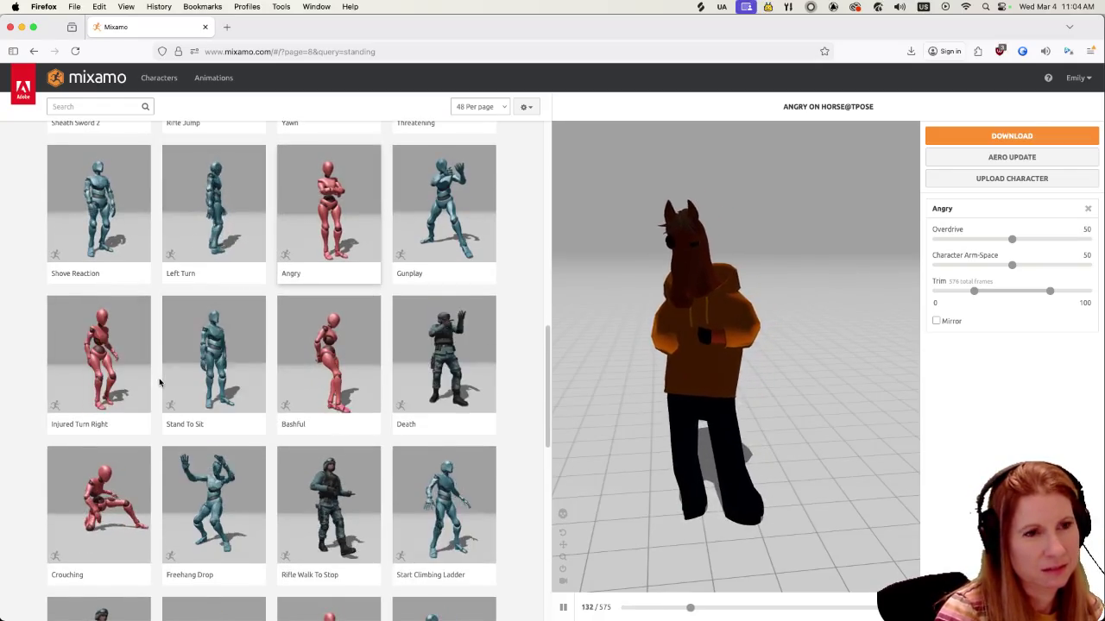
pyautogui.scroll(-2, 274, 418)
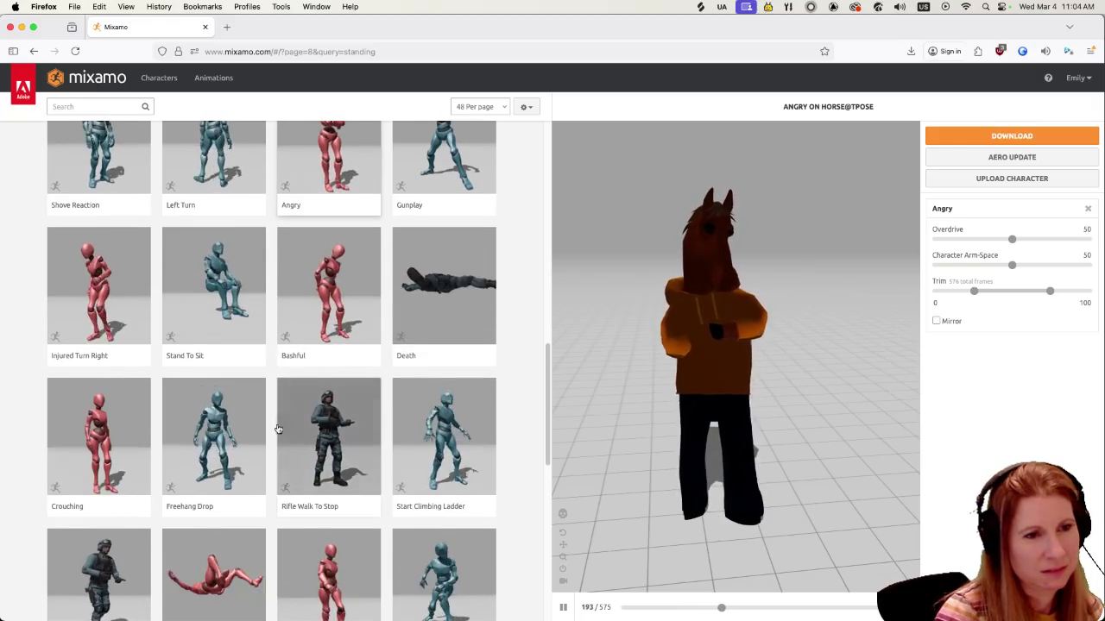
pyautogui.scroll(-4, 284, 419)
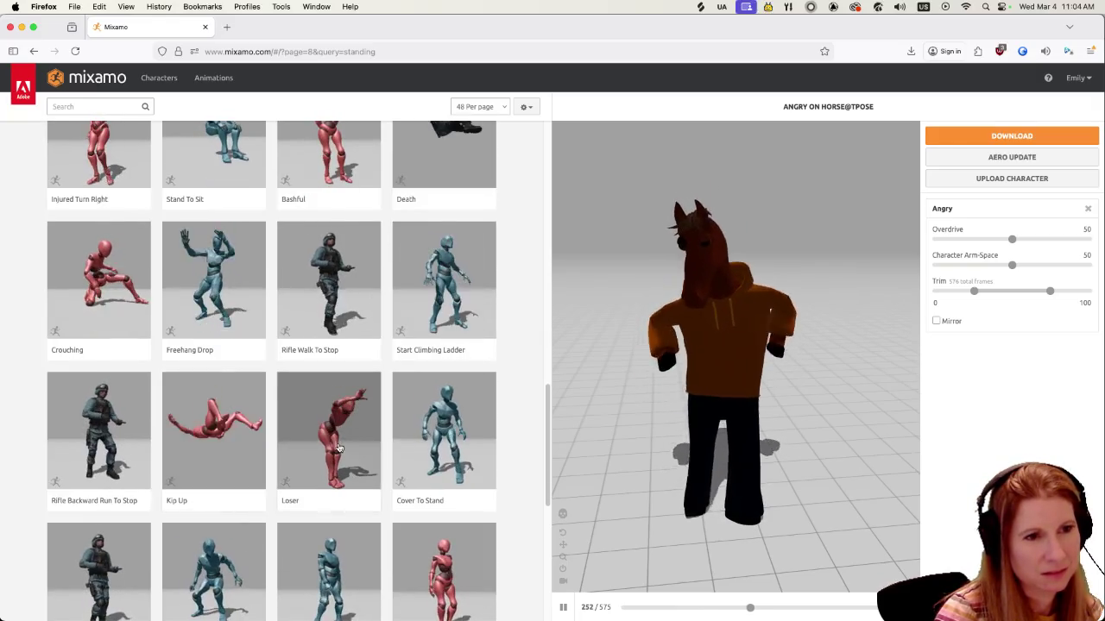
pyautogui.click(337, 445)
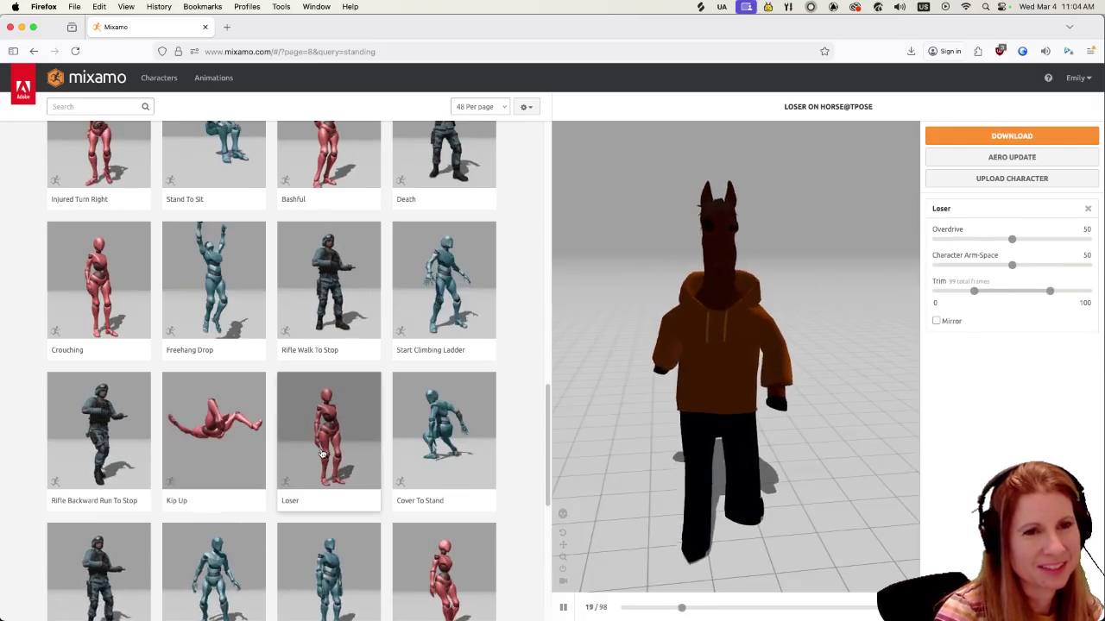
pyautogui.scroll(-8, 301, 422)
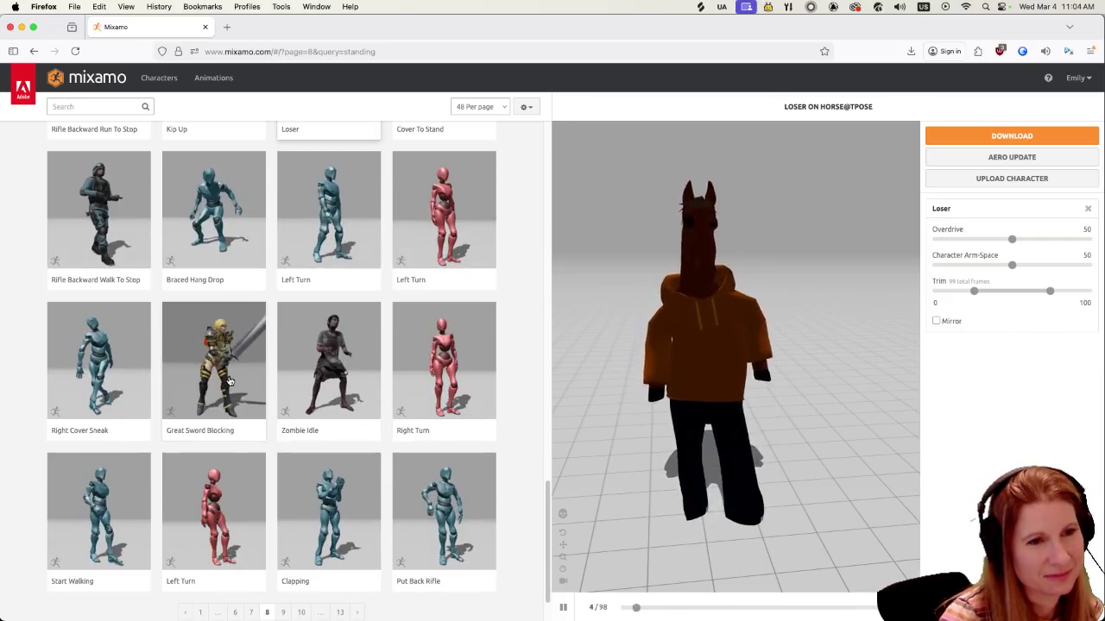
pyautogui.scroll(-3, 224, 380)
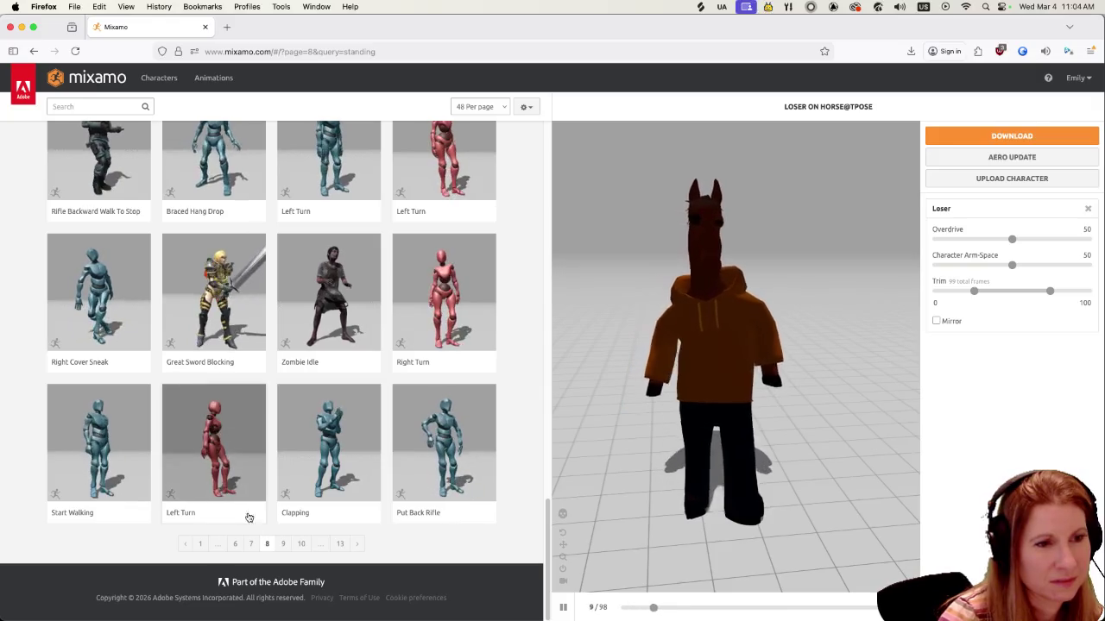
pyautogui.click(284, 543)
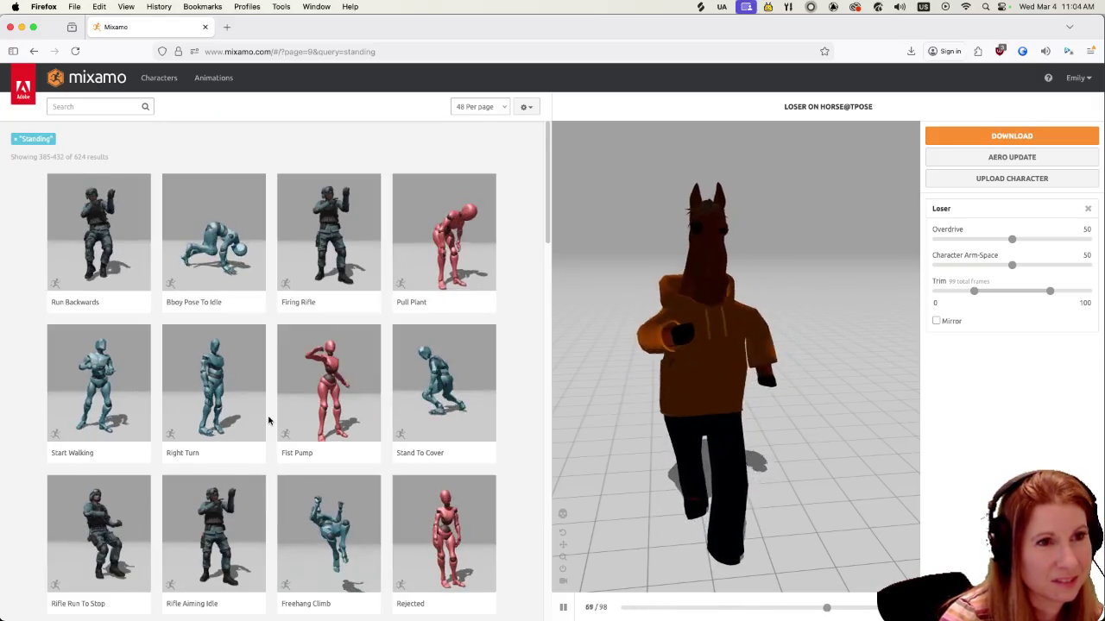
# Browse down page 9 and load Blow A Kiss onto the horse
pyautogui.scroll(-1, 307, 403)
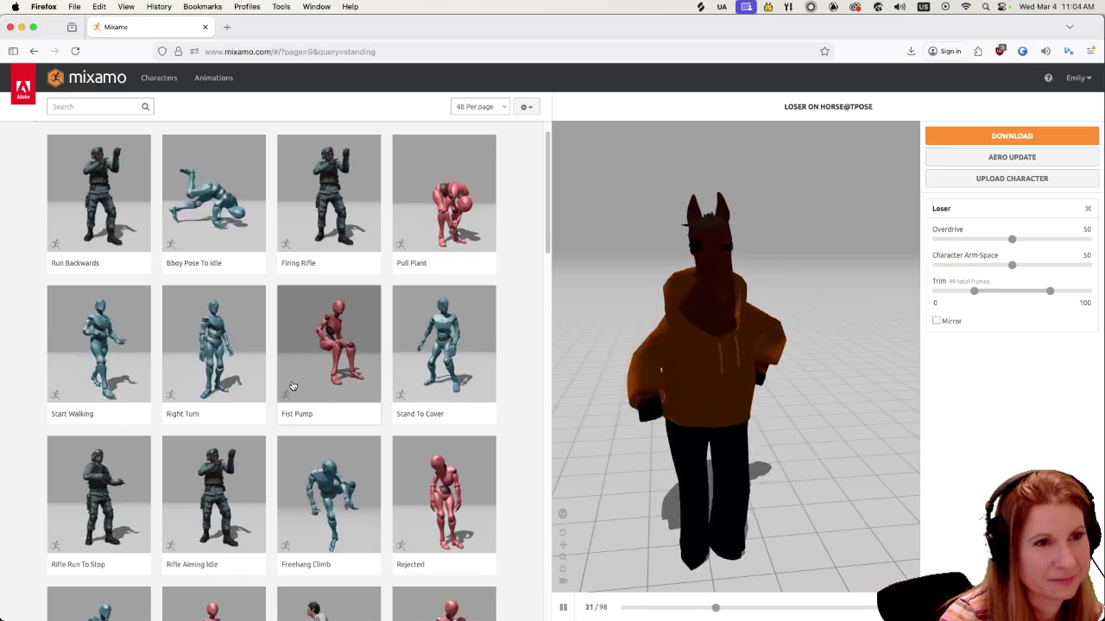
pyautogui.scroll(-5, 289, 384)
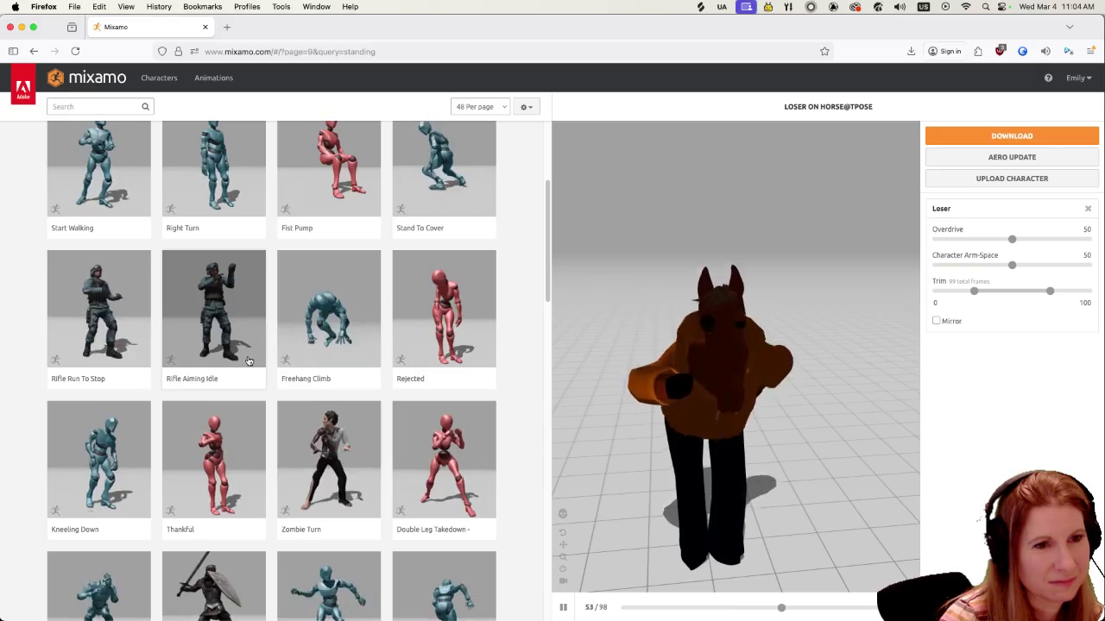
pyautogui.scroll(-5, 240, 352)
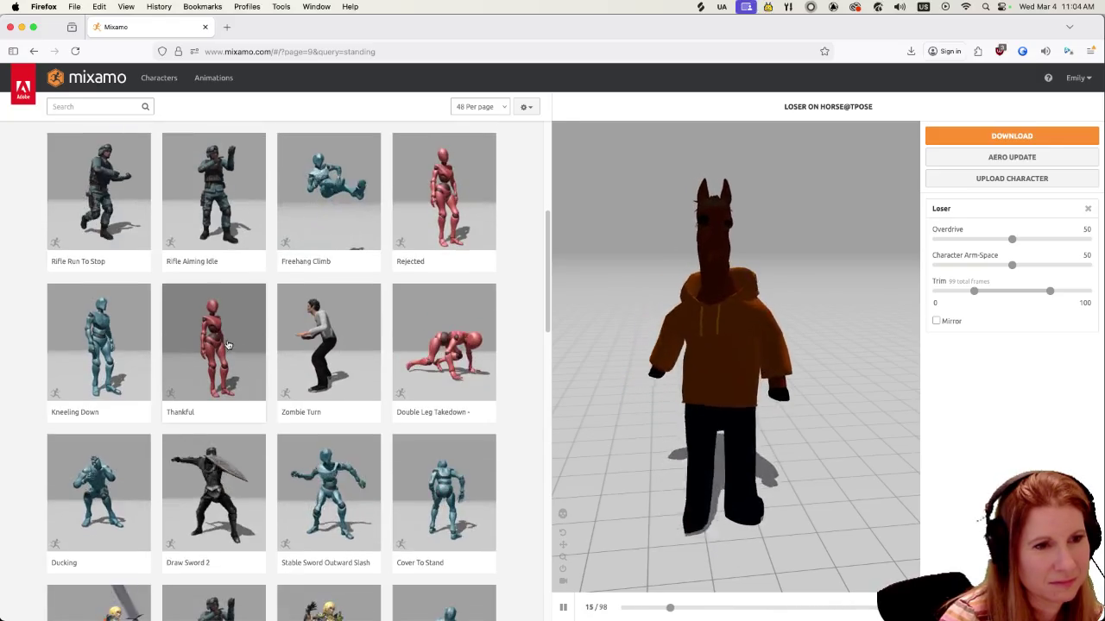
pyautogui.scroll(-6, 218, 334)
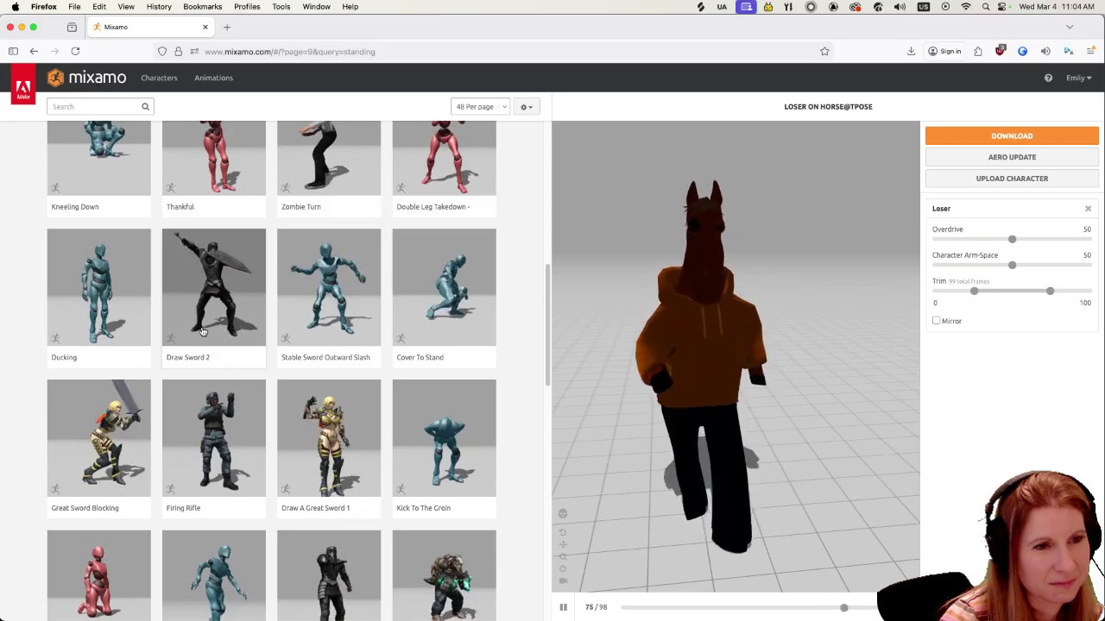
pyautogui.scroll(-3, 197, 323)
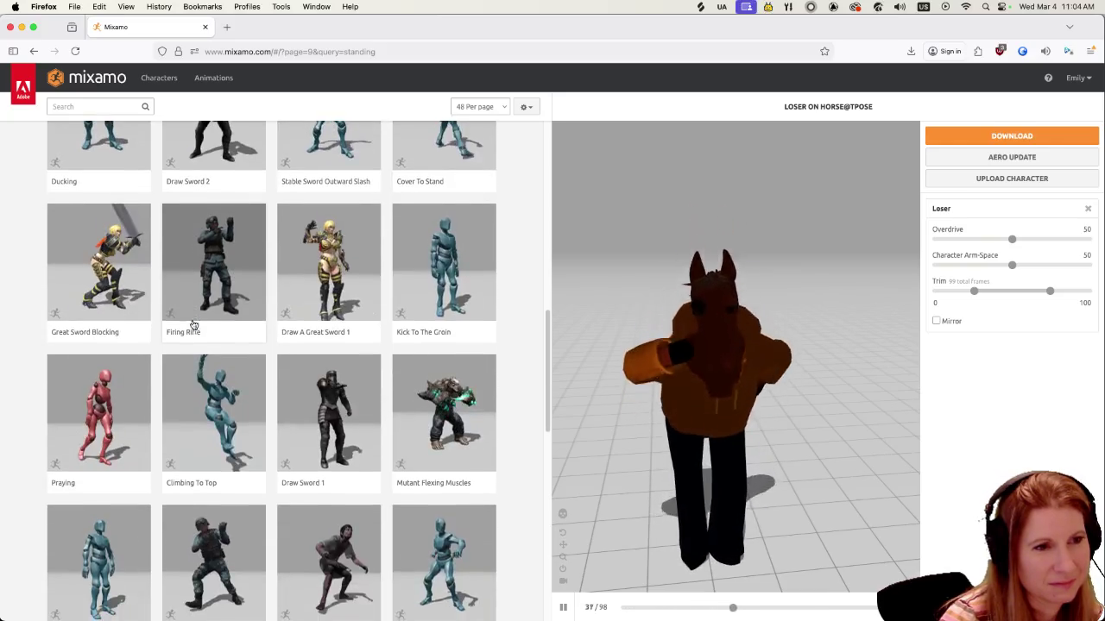
pyautogui.scroll(-2, 193, 323)
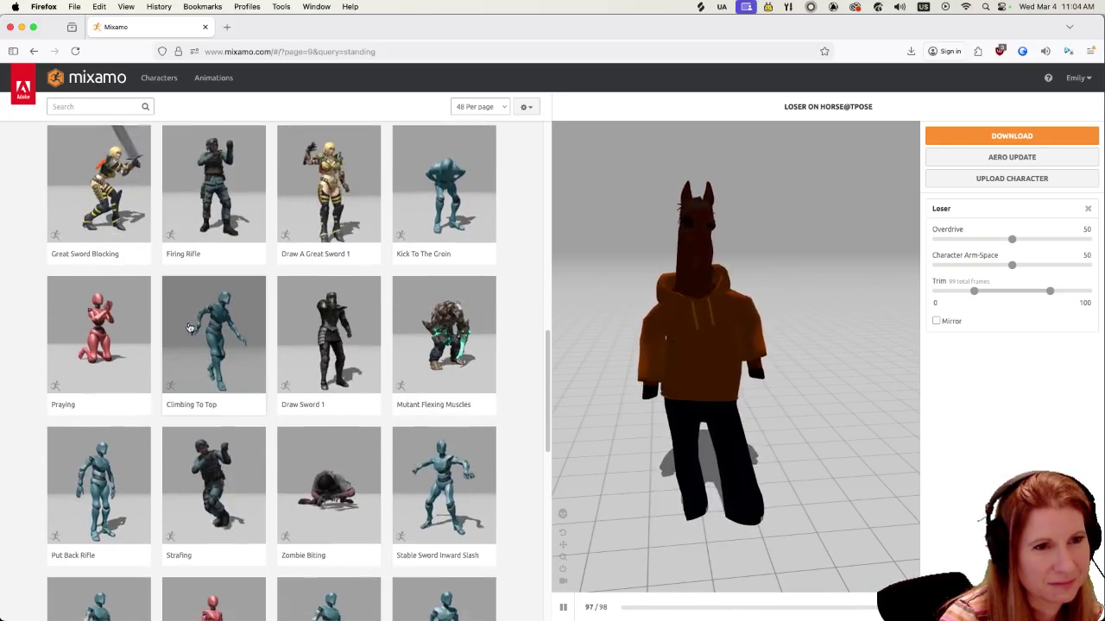
pyautogui.scroll(-4, 185, 324)
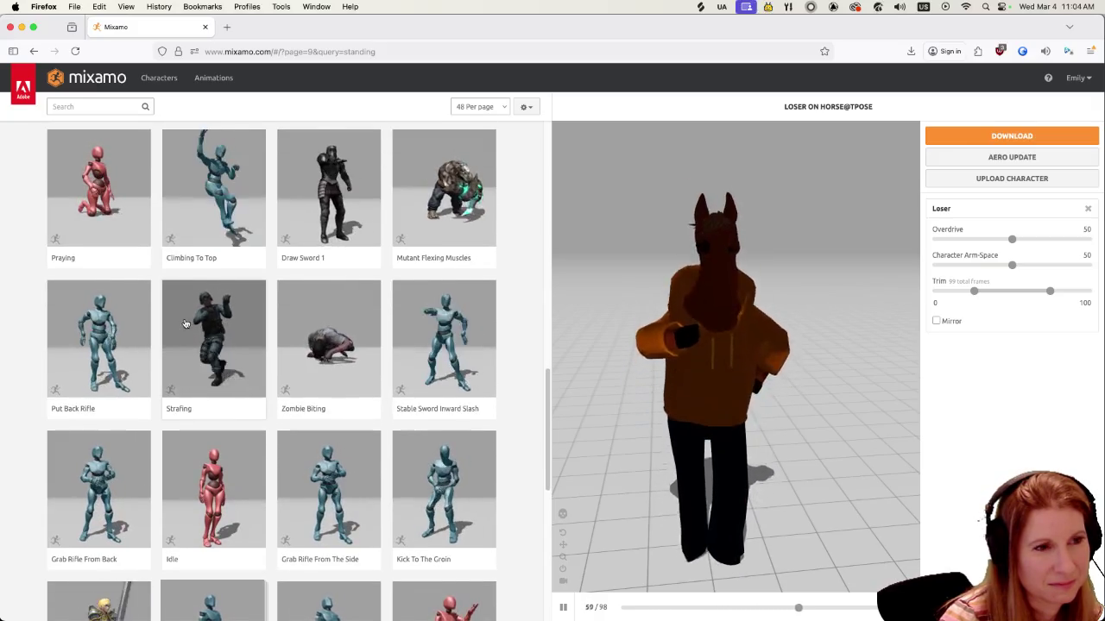
pyautogui.scroll(-3, 184, 324)
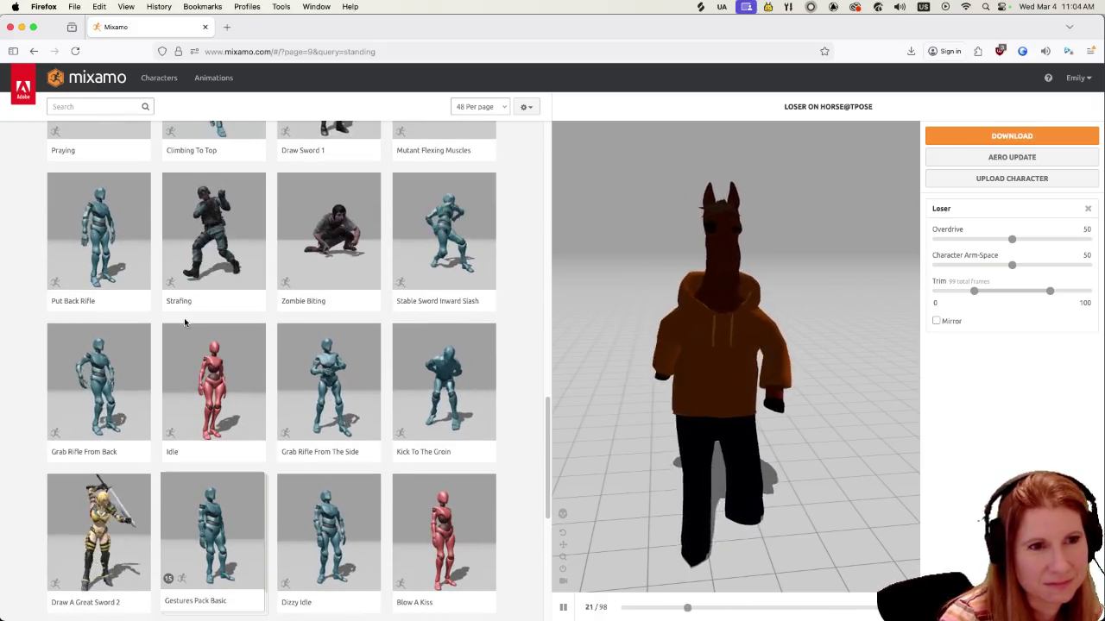
pyautogui.scroll(-2, 184, 322)
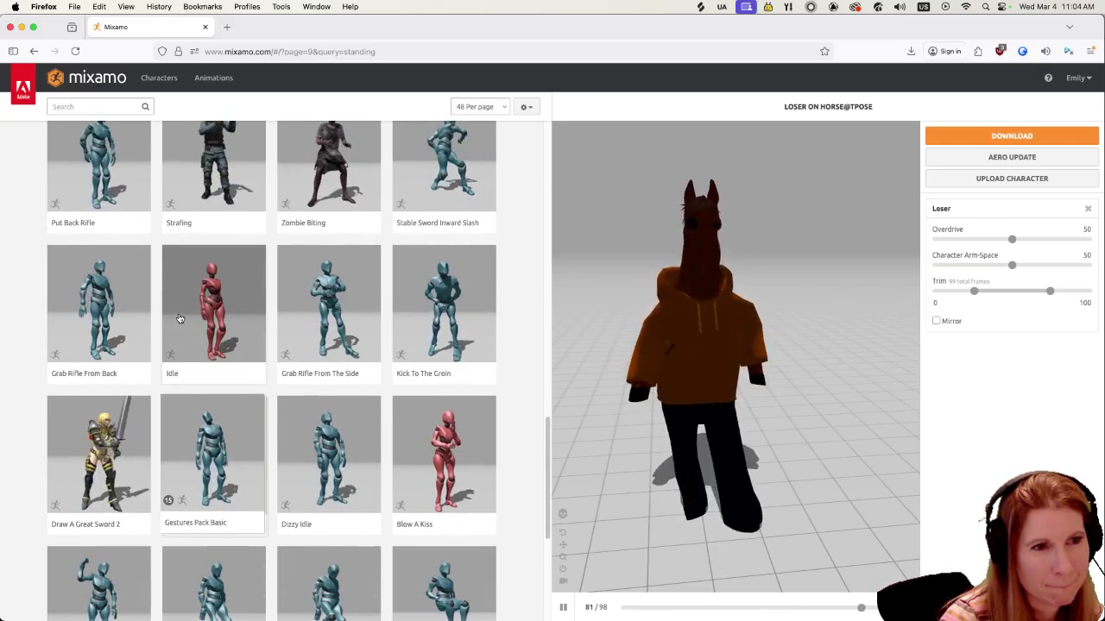
pyautogui.scroll(-1, 179, 318)
pyautogui.scroll(-3, 175, 316)
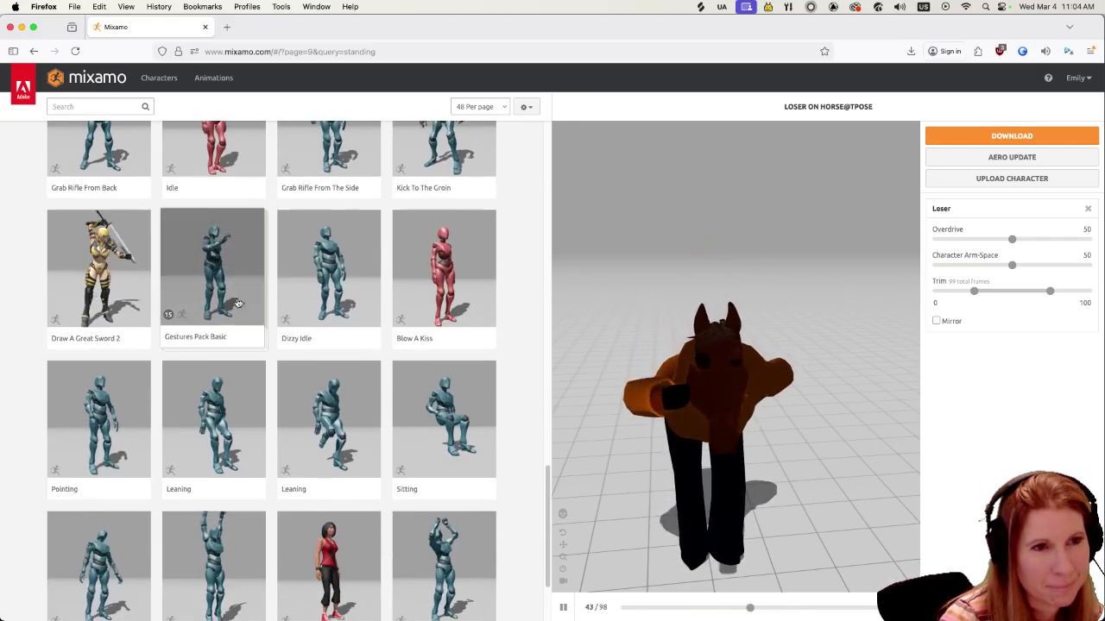
pyautogui.click(419, 259)
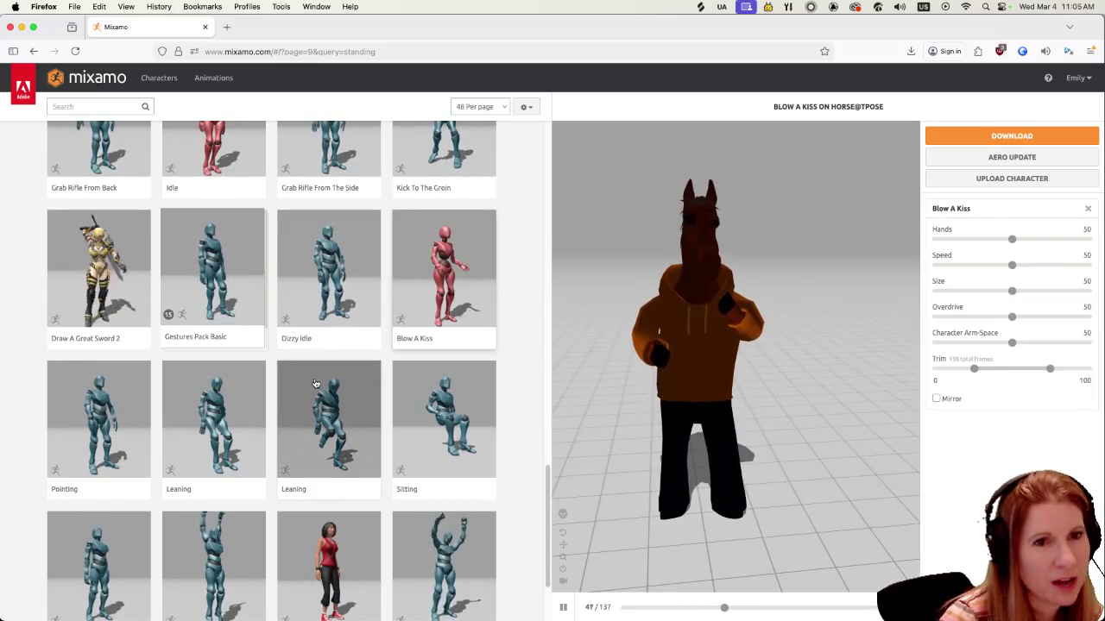
pyautogui.scroll(-3, 310, 382)
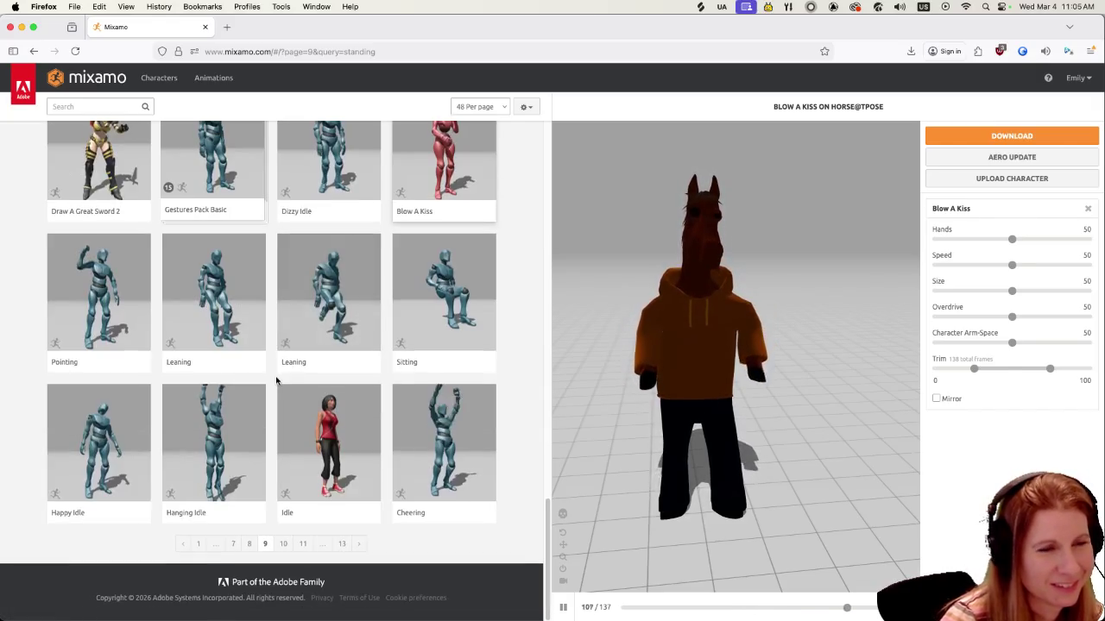
# On page 10, preview Breathing Idle and then Listening To Music on the horse
pyautogui.click(285, 547)
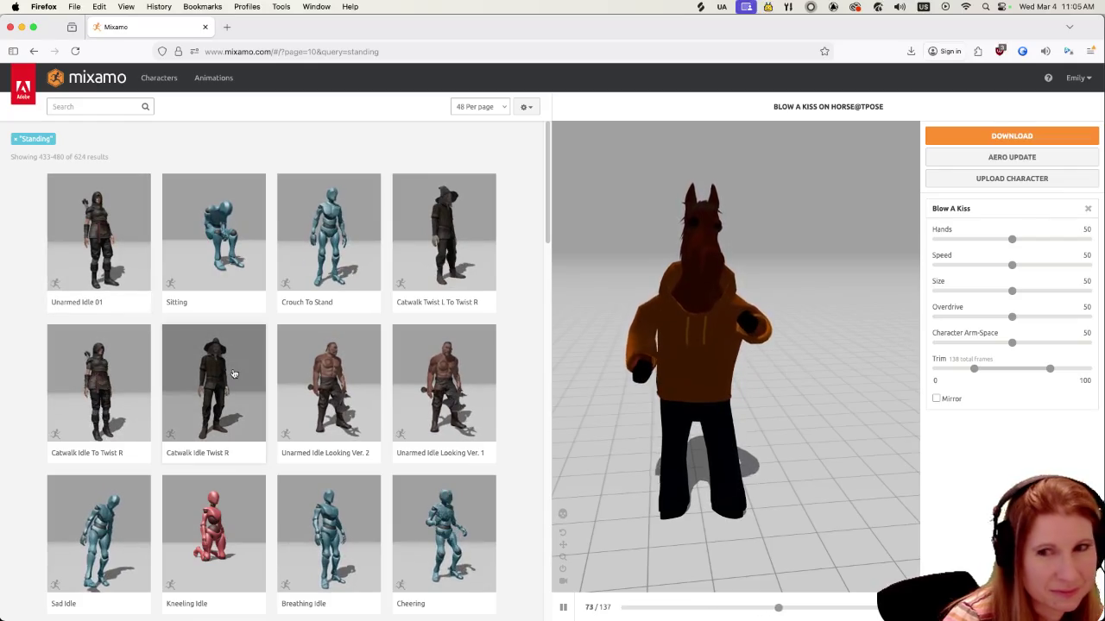
pyautogui.scroll(-2, 233, 373)
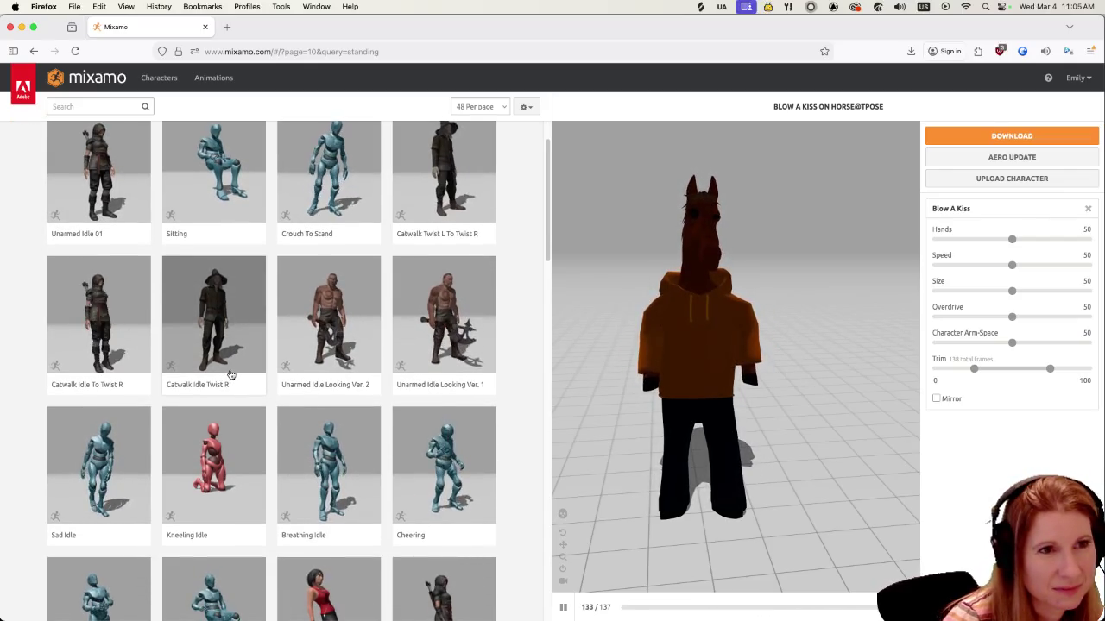
pyautogui.scroll(-2, 226, 375)
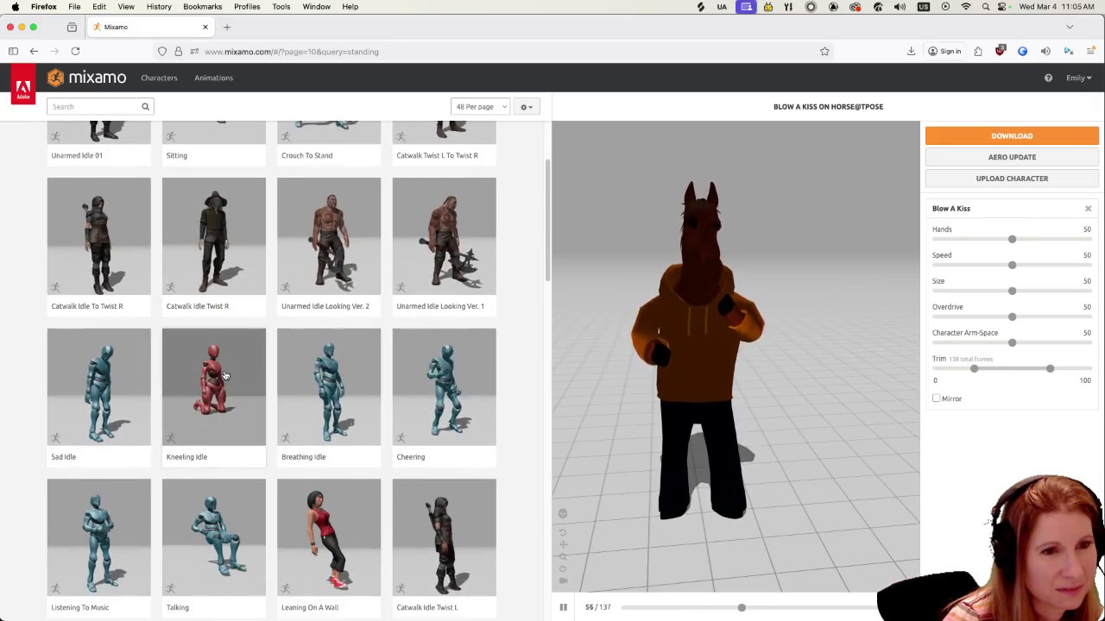
pyautogui.click(331, 377)
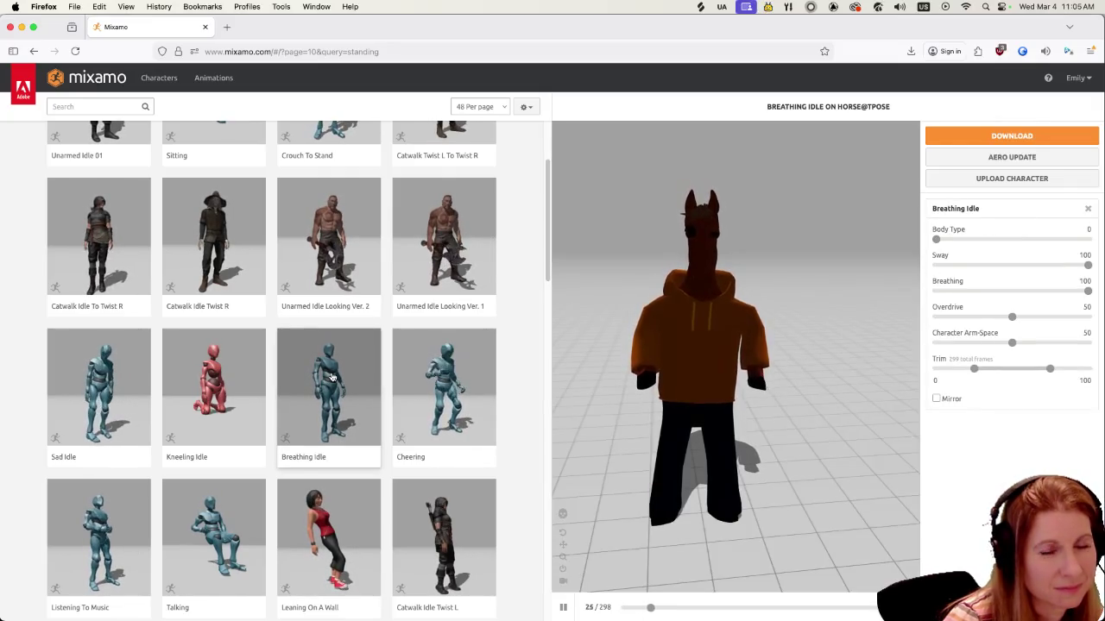
pyautogui.scroll(-3, 271, 421)
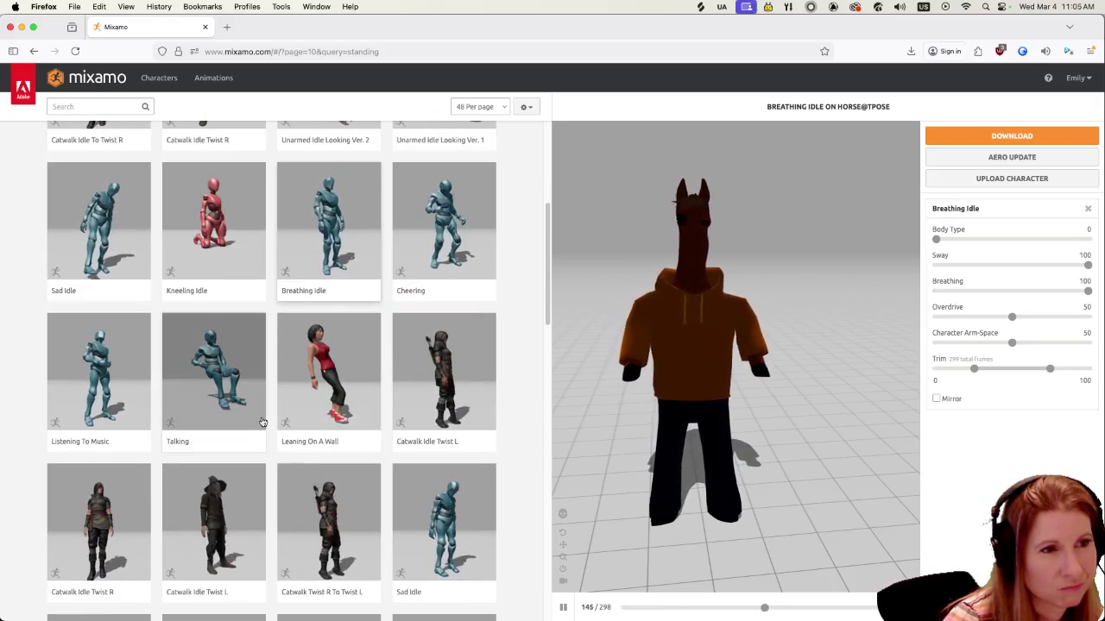
pyautogui.click(76, 368)
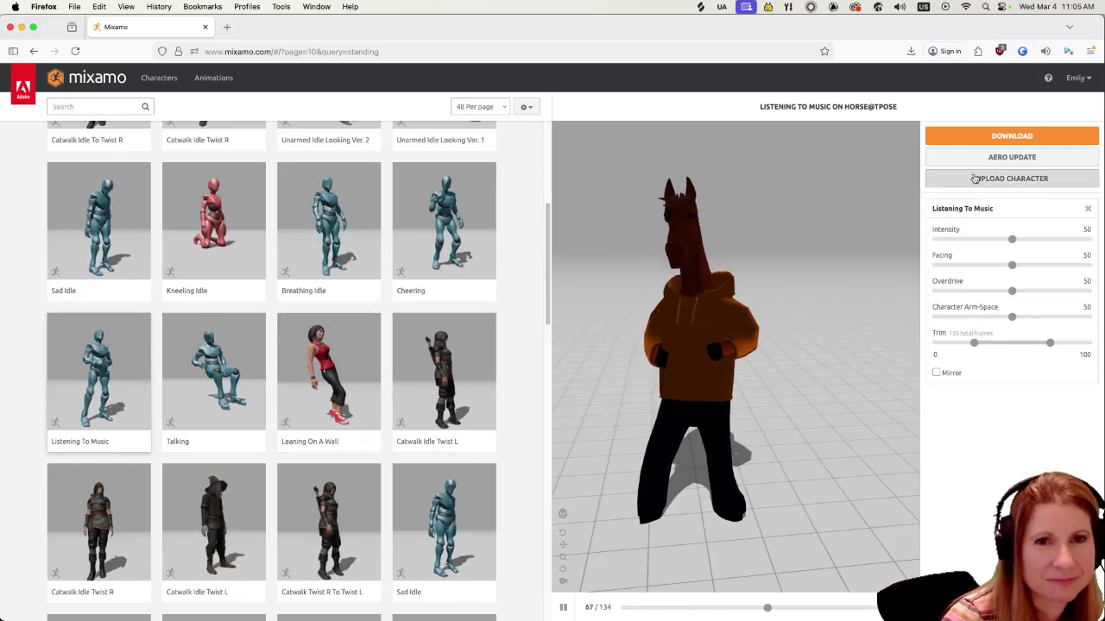
# Download Listening To Music as FBX for Unity, Without Skin, 60 fps
pyautogui.click(1014, 137)
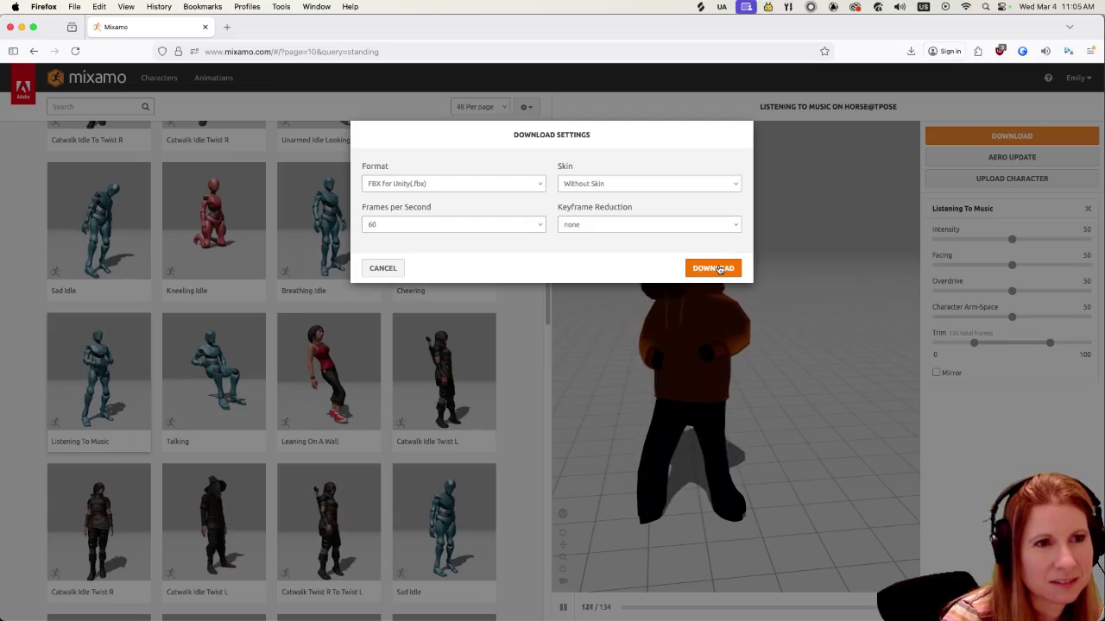
pyautogui.click(720, 269)
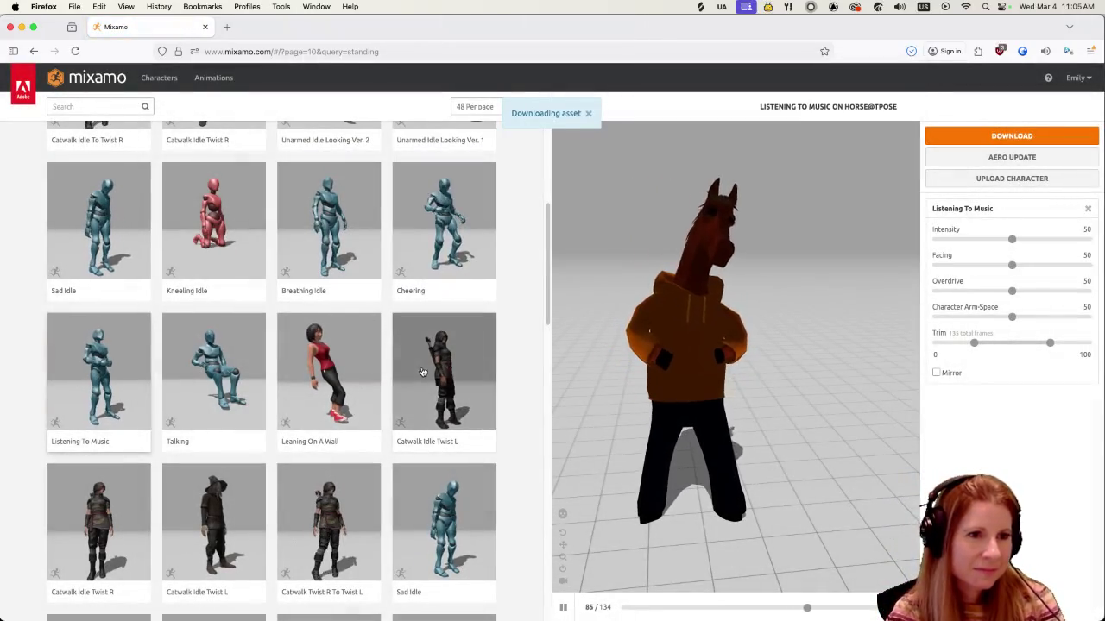
pyautogui.scroll(-3, 397, 388)
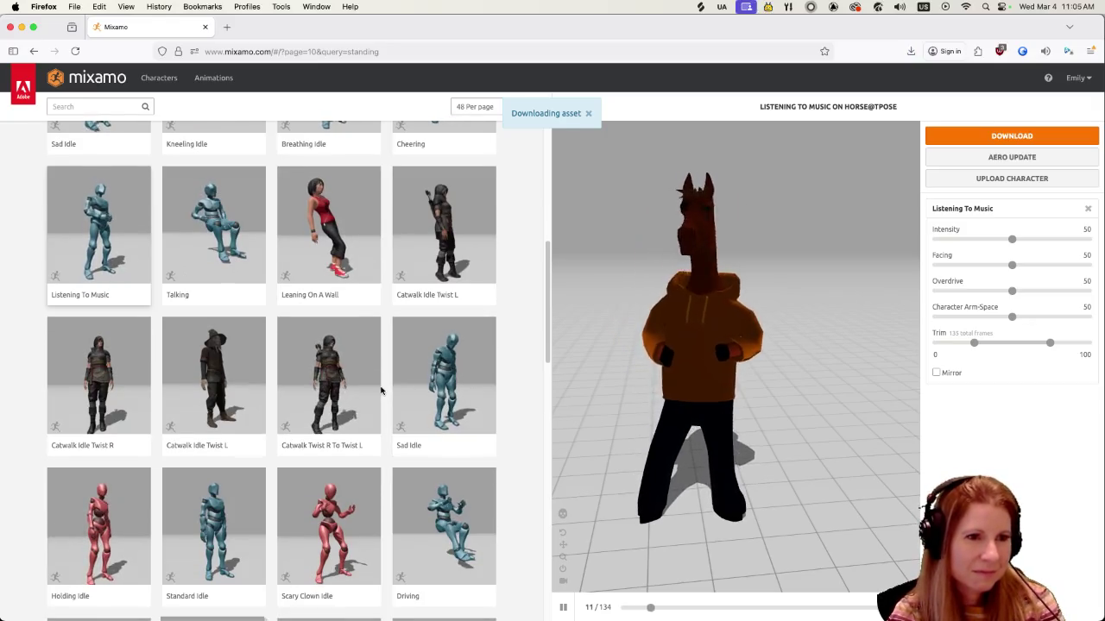
# Preview Shrugging and then Look Around on the horse
pyautogui.scroll(-2, 381, 391)
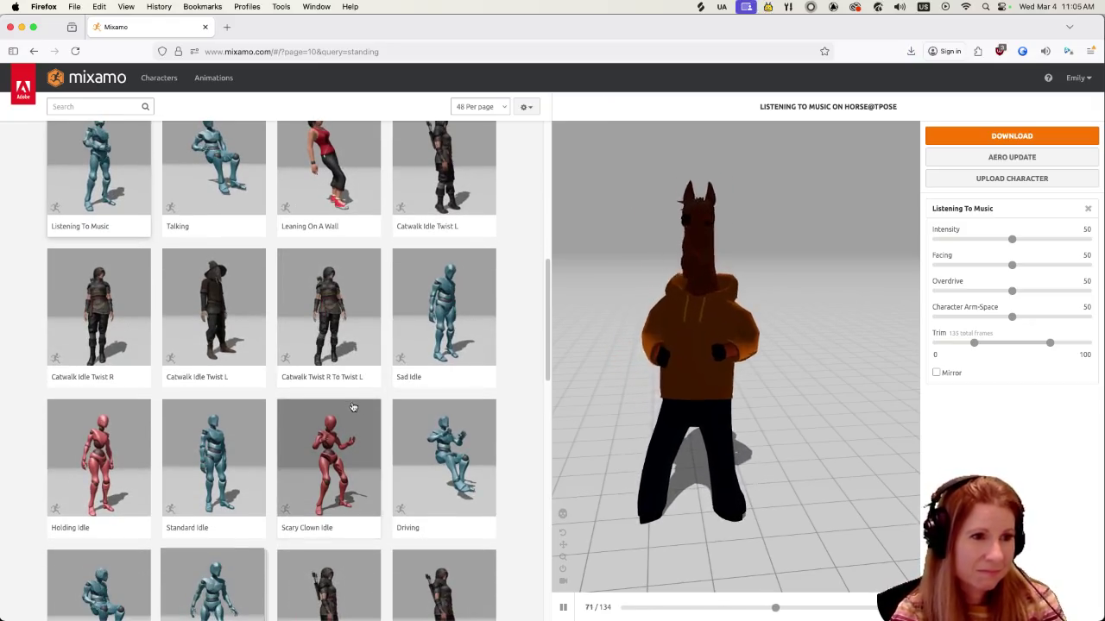
pyautogui.scroll(-2, 345, 401)
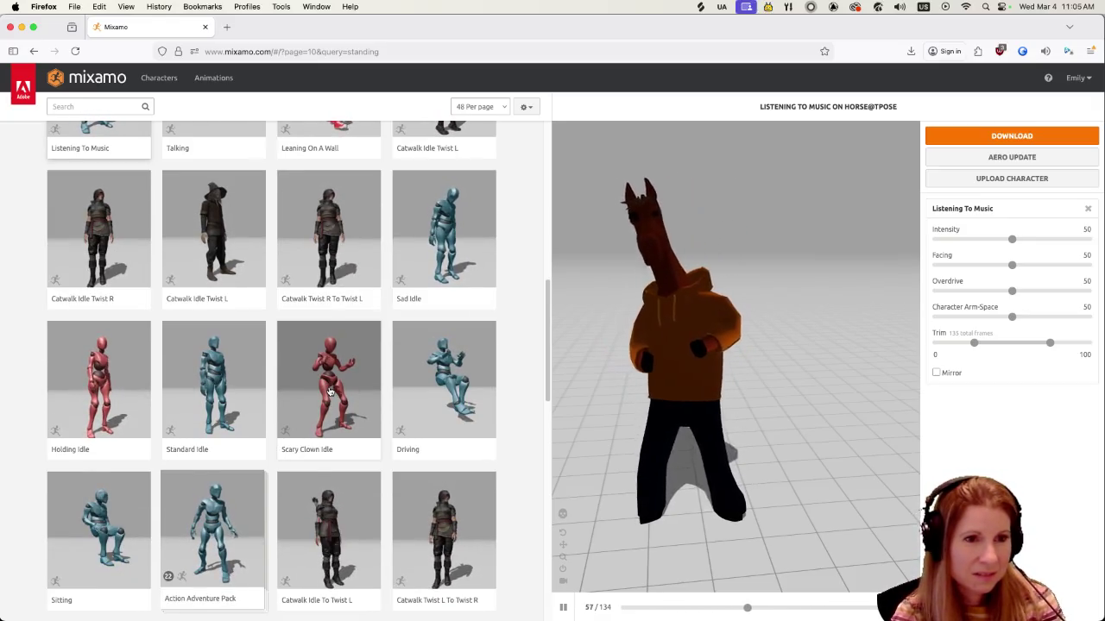
pyautogui.scroll(-3, 326, 397)
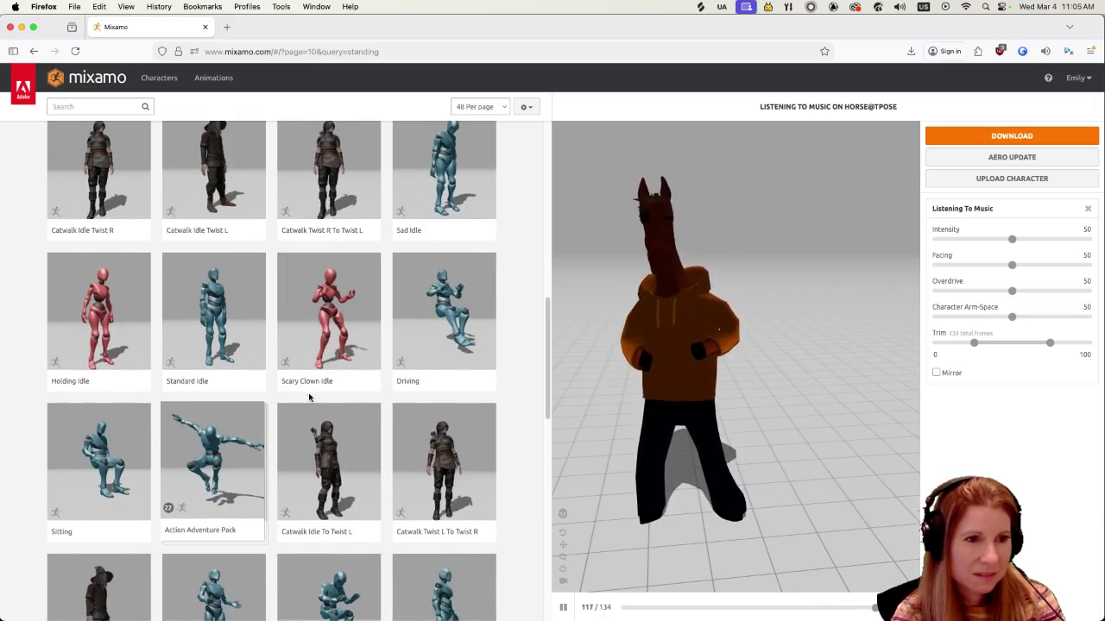
pyautogui.scroll(-2, 303, 394)
pyautogui.scroll(-2, 289, 395)
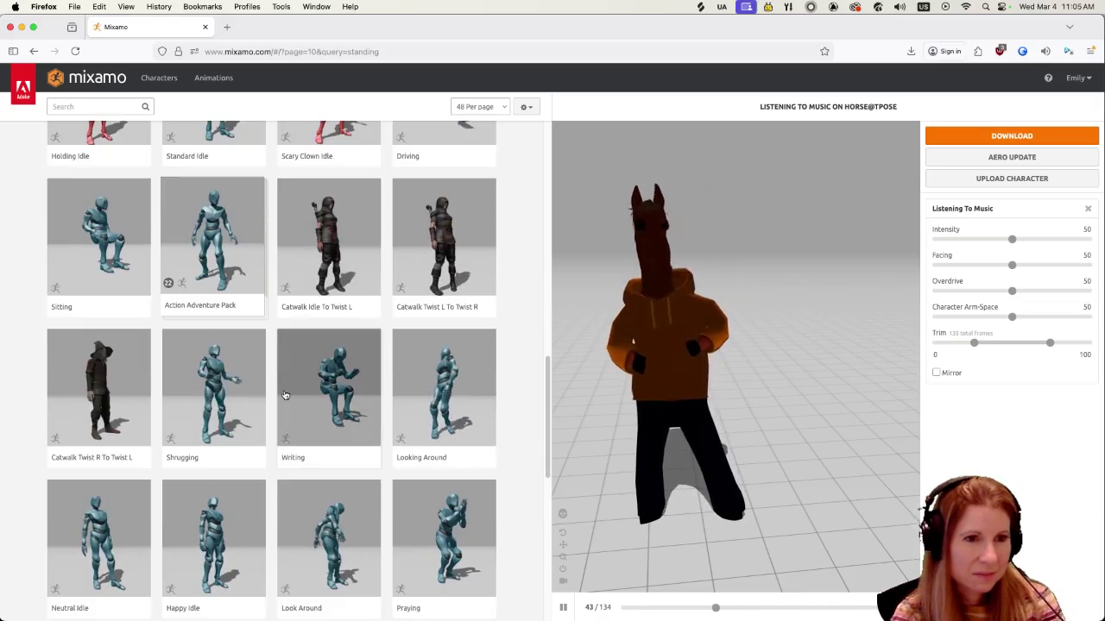
pyautogui.scroll(-1, 278, 396)
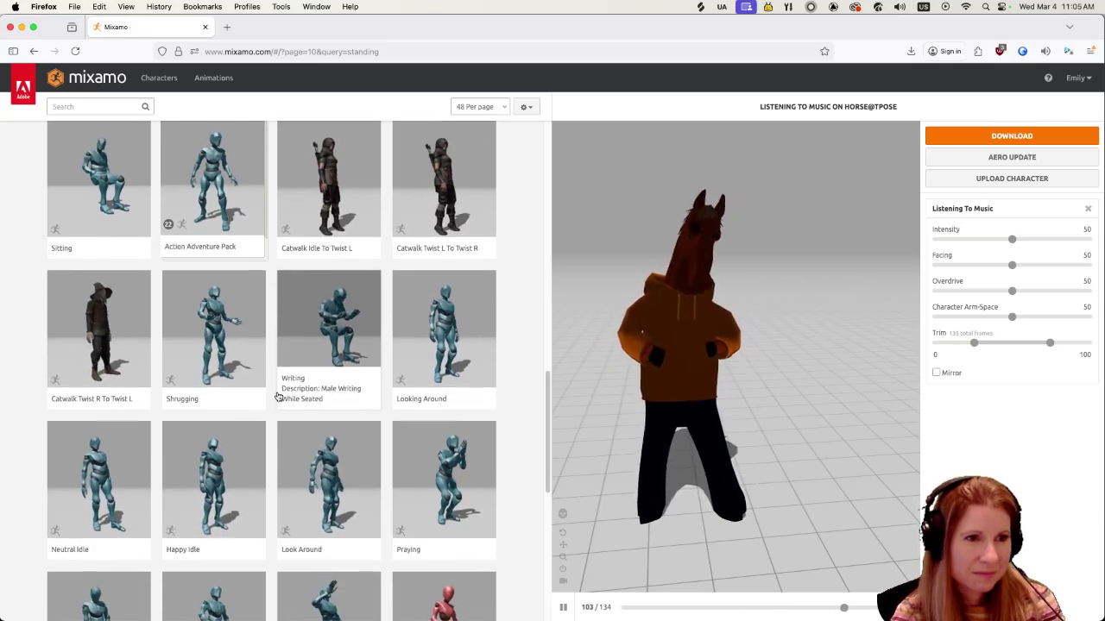
pyautogui.click(219, 355)
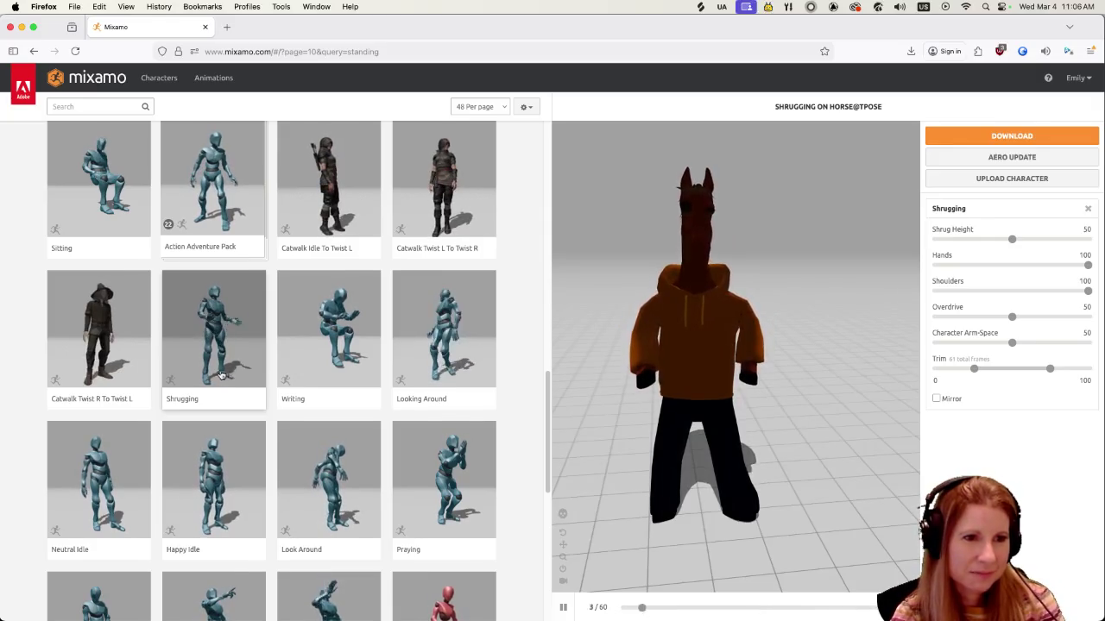
pyautogui.scroll(-2, 218, 374)
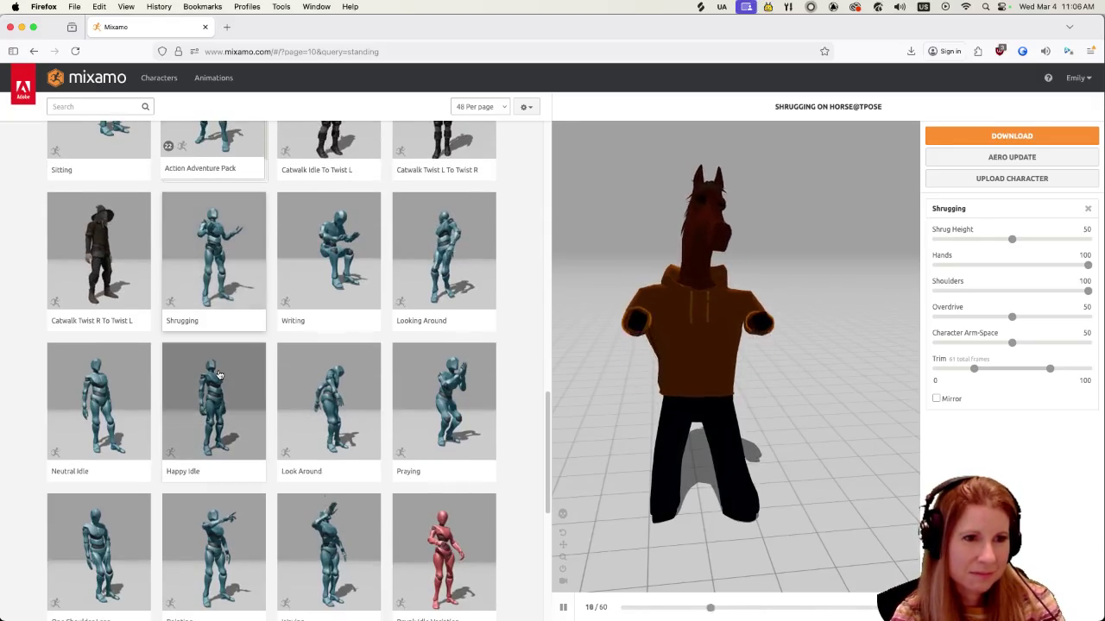
pyautogui.click(315, 407)
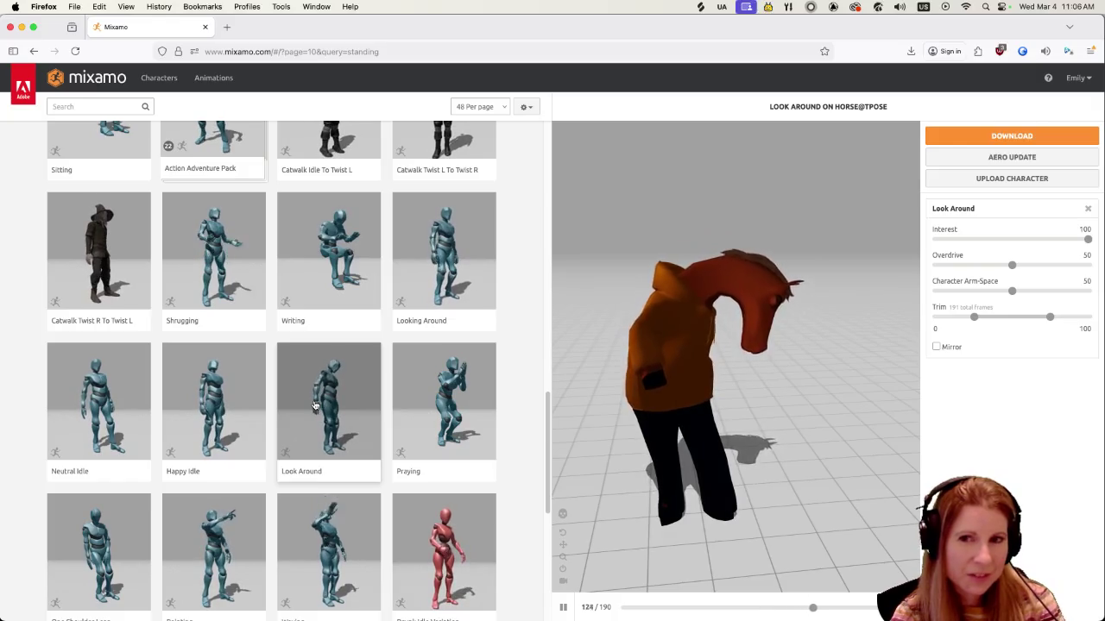
# Preview Happy Idle and then Waving on the horse
pyautogui.scroll(-1, 303, 396)
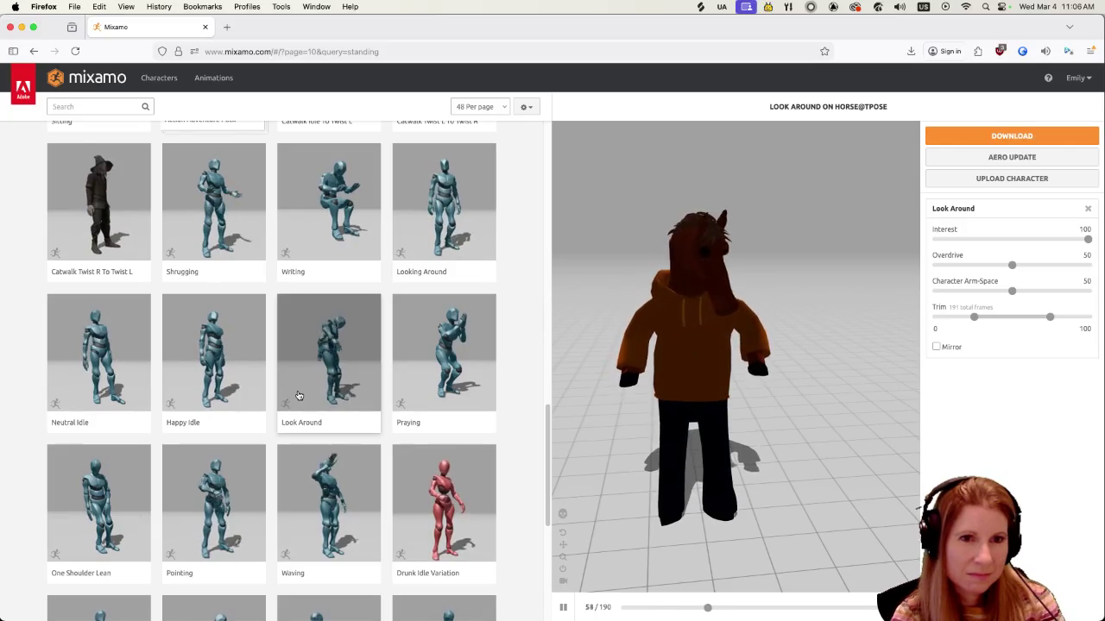
pyautogui.click(217, 374)
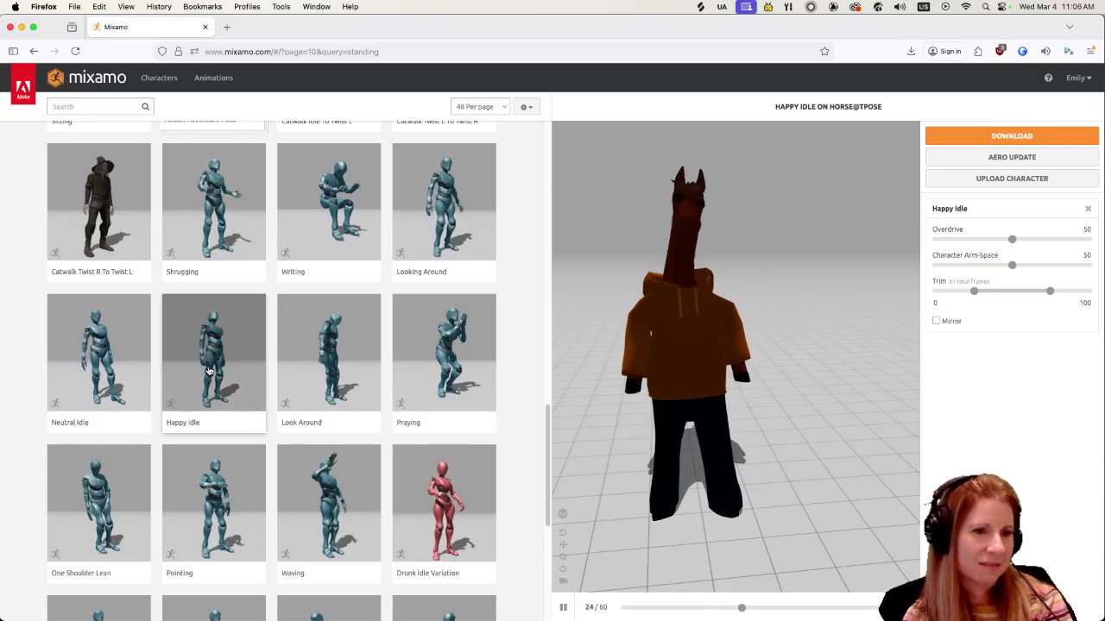
pyautogui.scroll(-1, 220, 358)
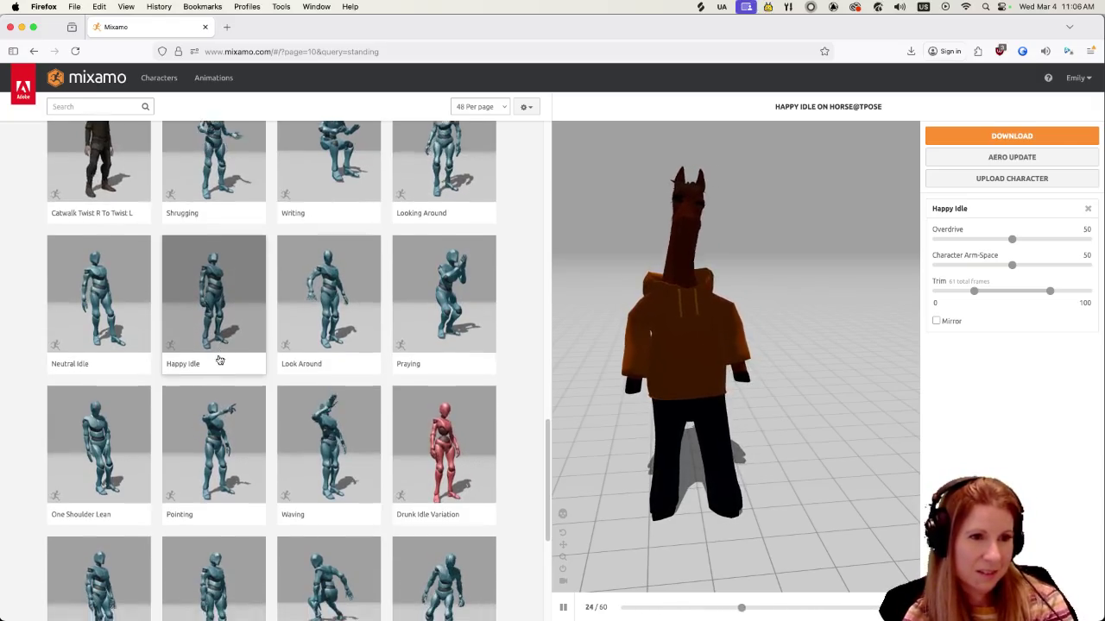
pyautogui.scroll(-1, 220, 356)
pyautogui.click(320, 385)
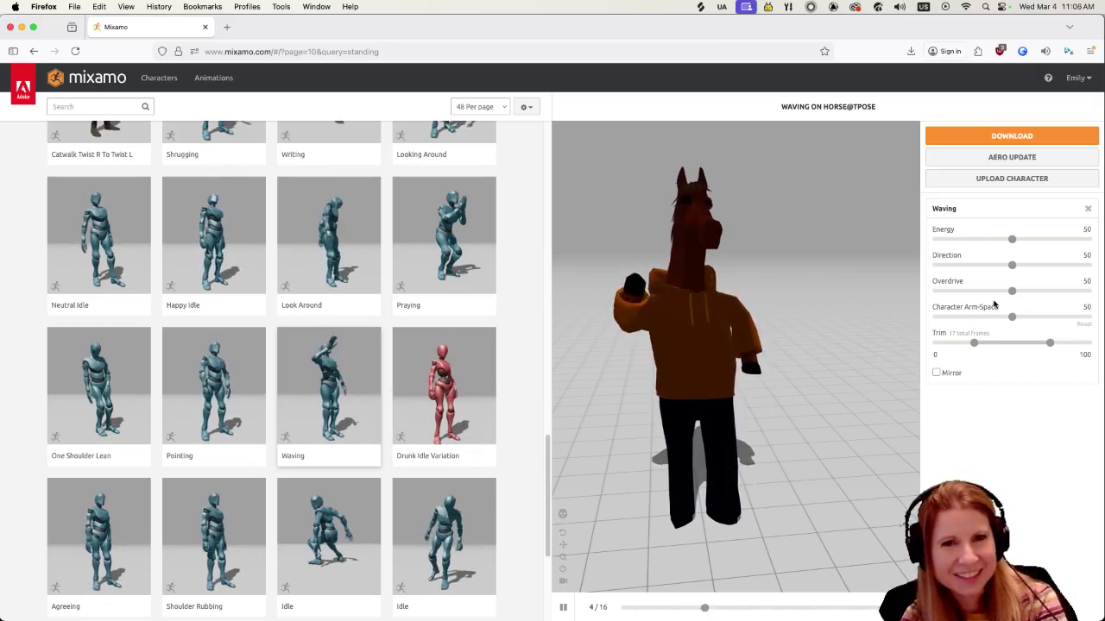
# Set Waving to Overdrive 0 and Character Arm-Space 68, then bring up its download settings
pyautogui.moveTo(970, 294); pyautogui.dragTo(960, 291)
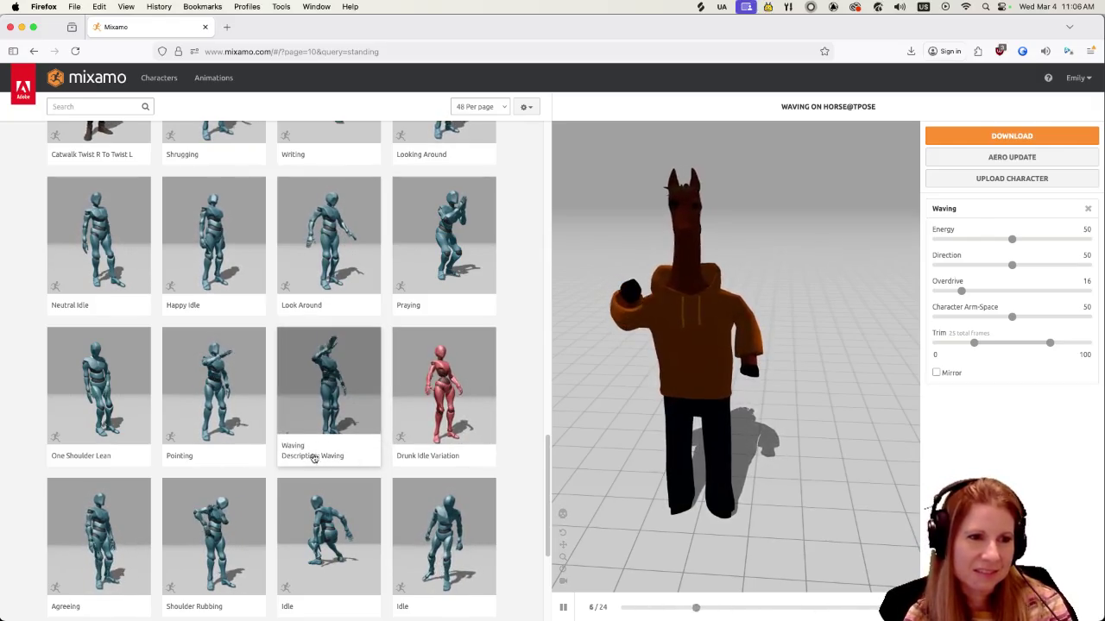
pyautogui.scroll(-1, 316, 458)
pyautogui.scroll(-1, 296, 440)
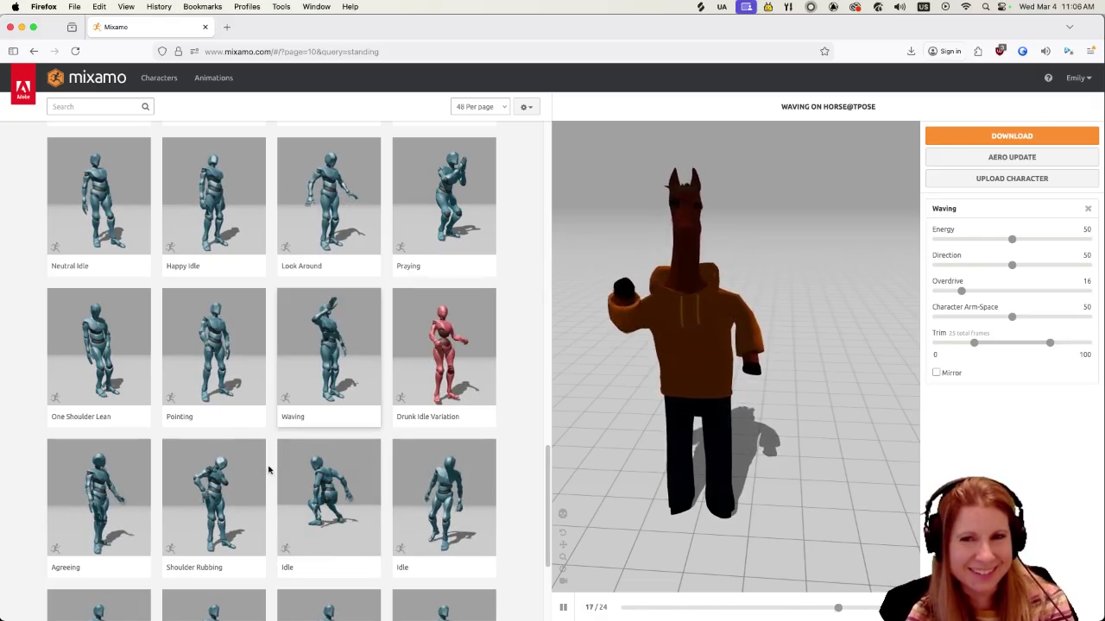
pyautogui.moveTo(259, 423)
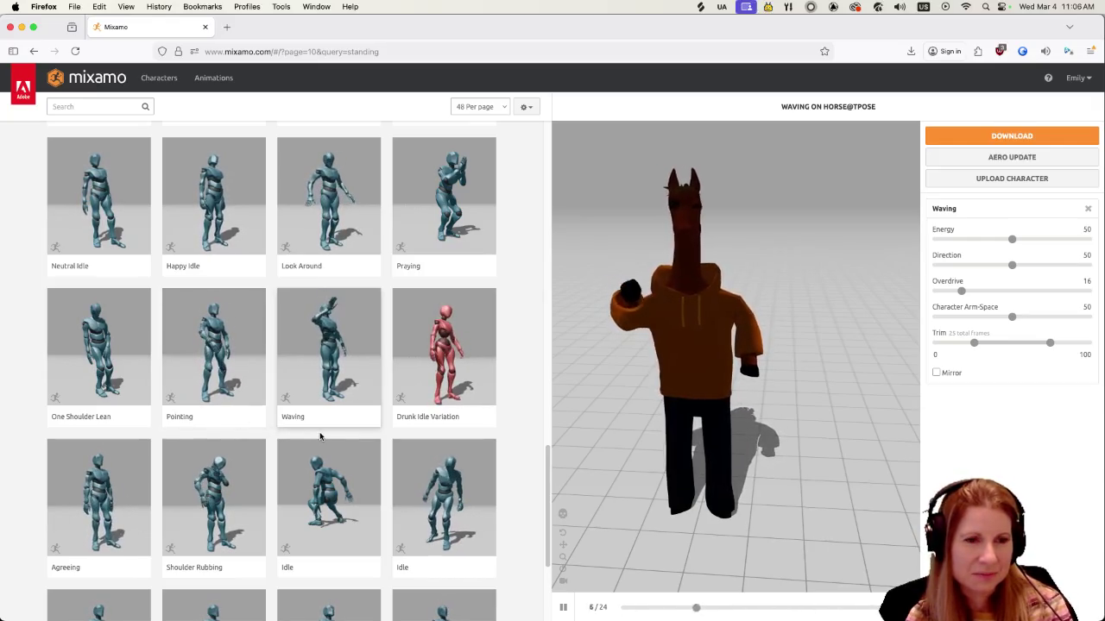
pyautogui.click(439, 509)
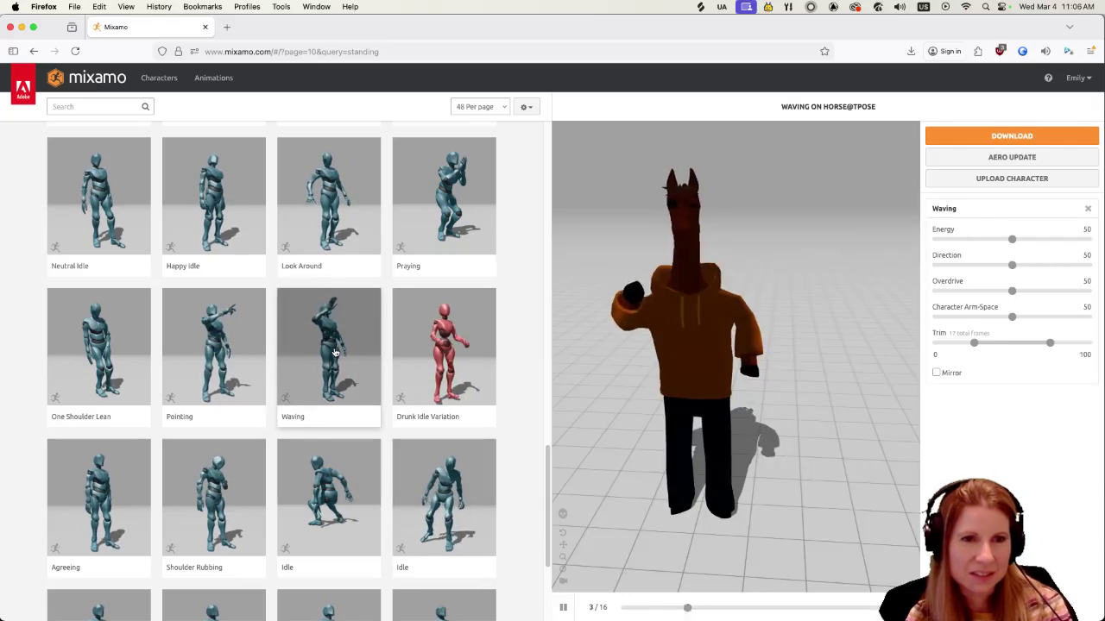
pyautogui.click(955, 318)
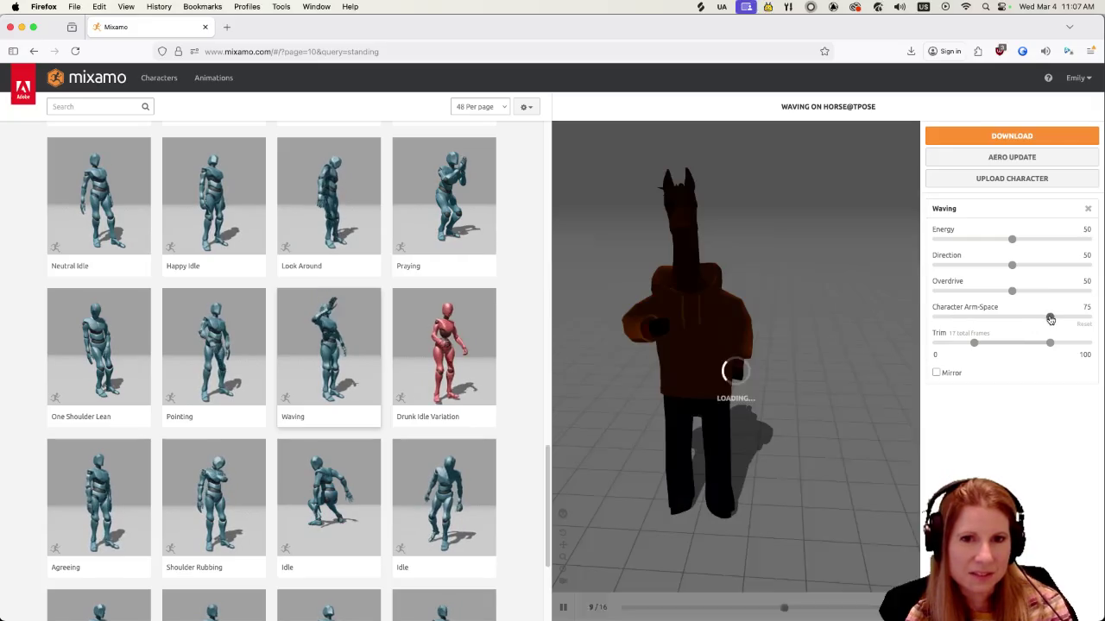
pyautogui.moveTo(1050, 320); pyautogui.dragTo(922, 292)
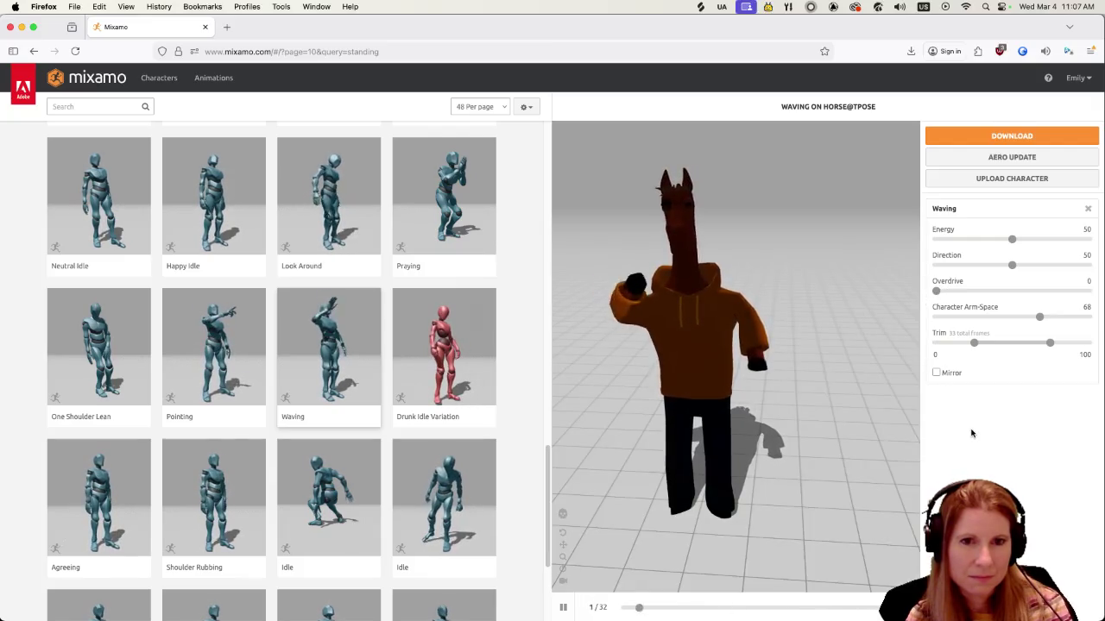
pyautogui.click(1008, 136)
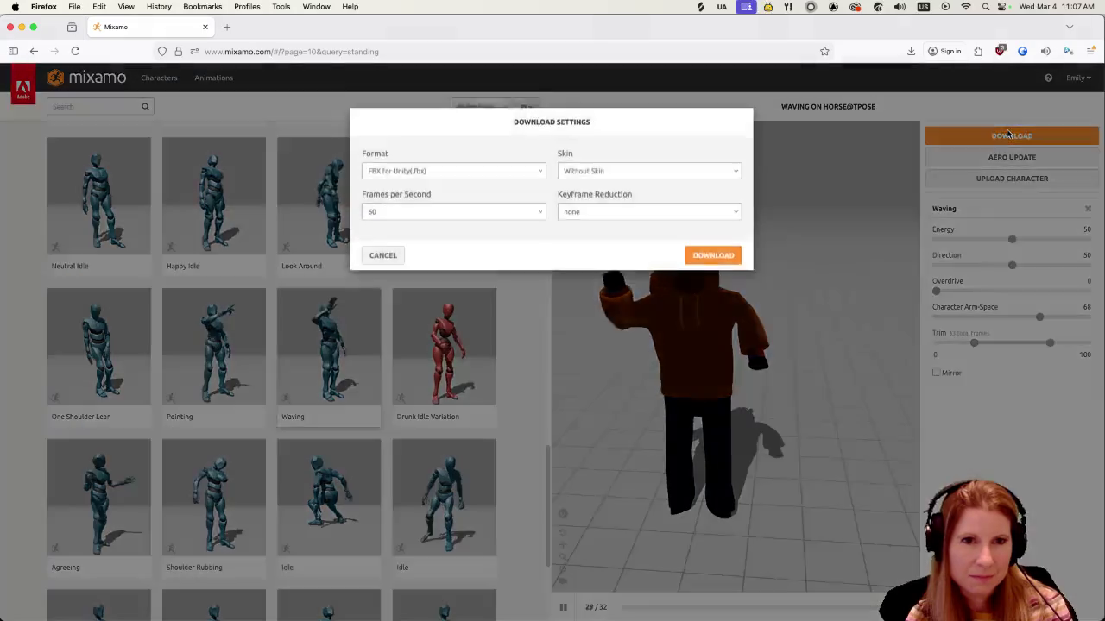
# Download the tuned Waving as FBX for Unity without skin, then go to page 11
pyautogui.click(709, 267)
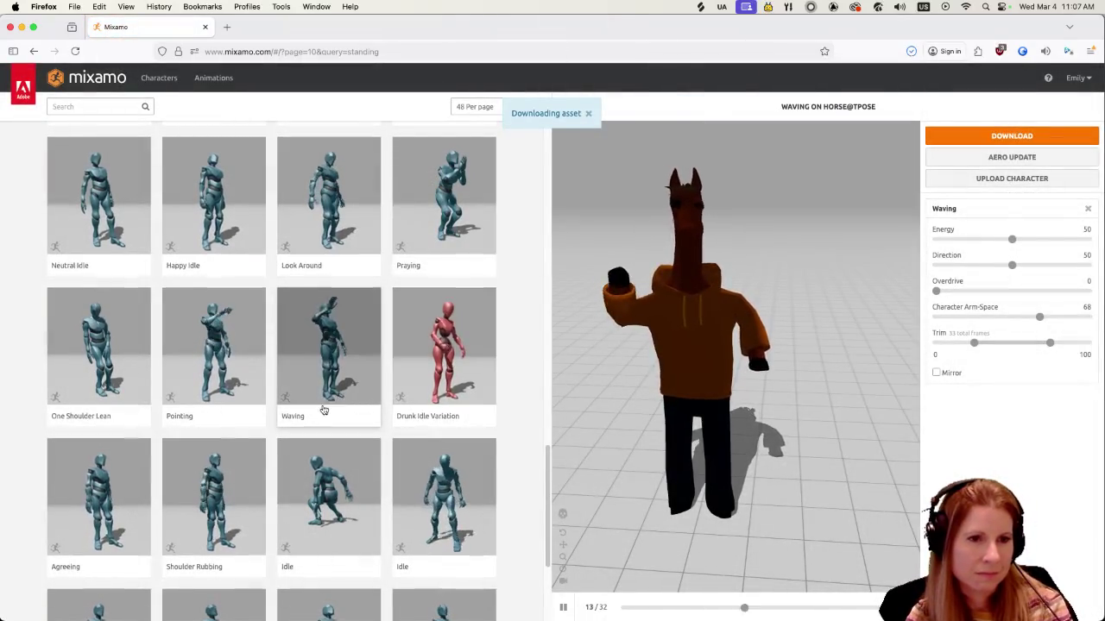
pyautogui.scroll(-2, 324, 411)
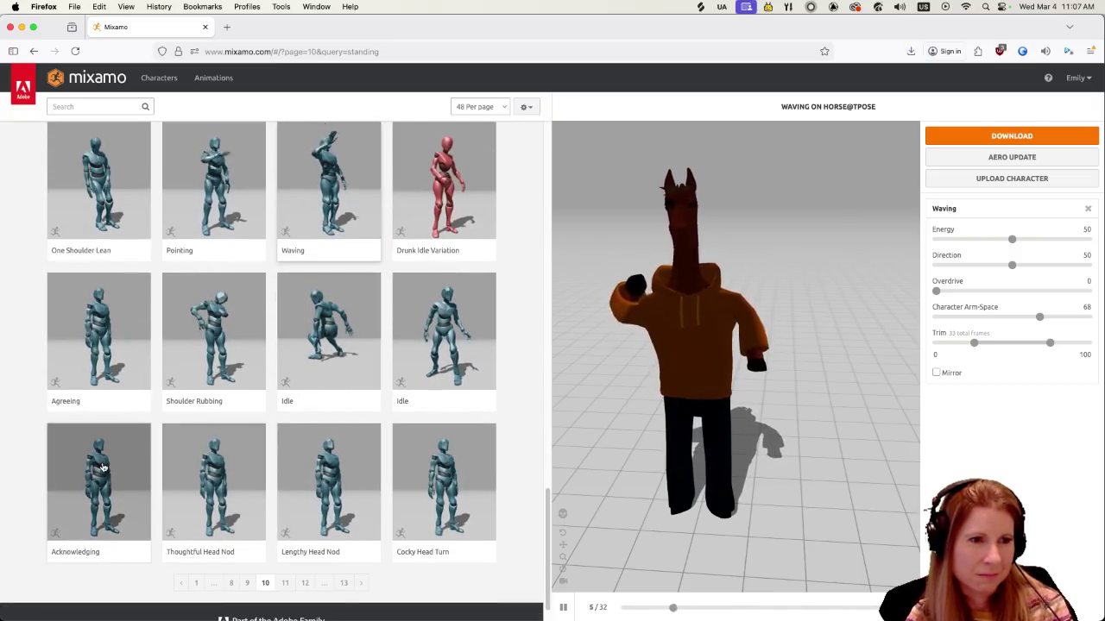
pyautogui.click(285, 582)
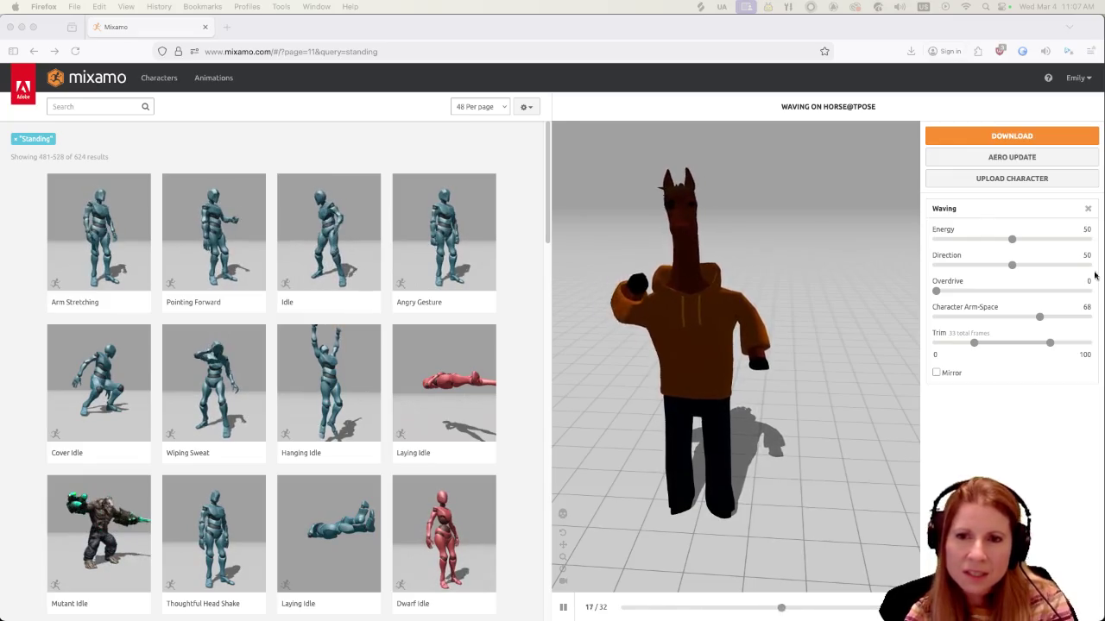
# Refocus the browser and preview Ninja Idle on the horse
pyautogui.click(594, 25)
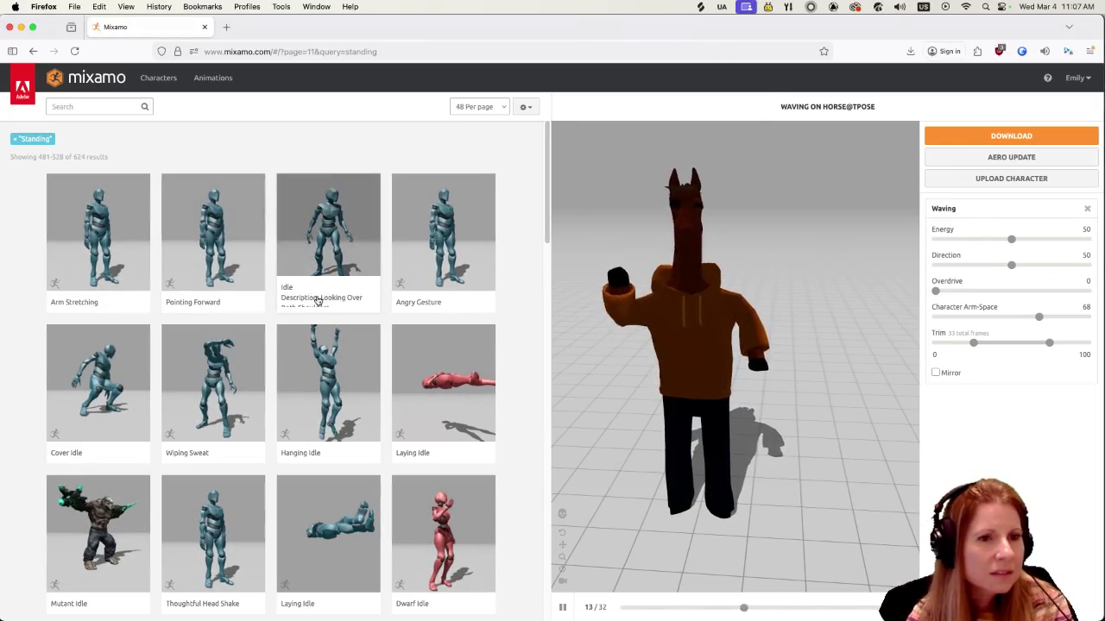
pyautogui.scroll(-4, 385, 374)
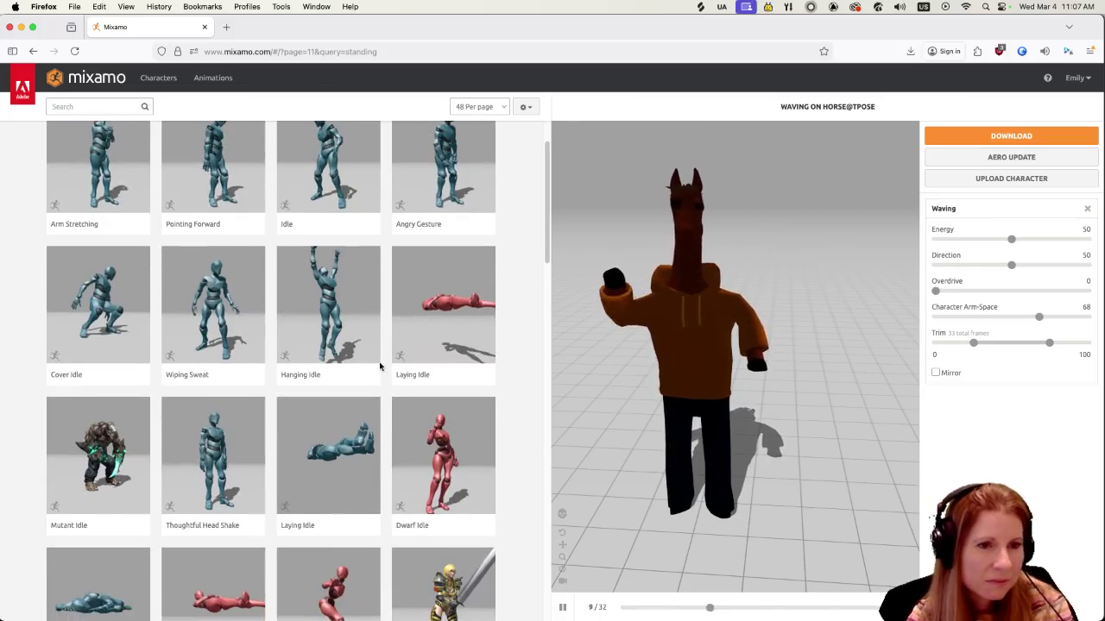
pyautogui.scroll(-4, 375, 370)
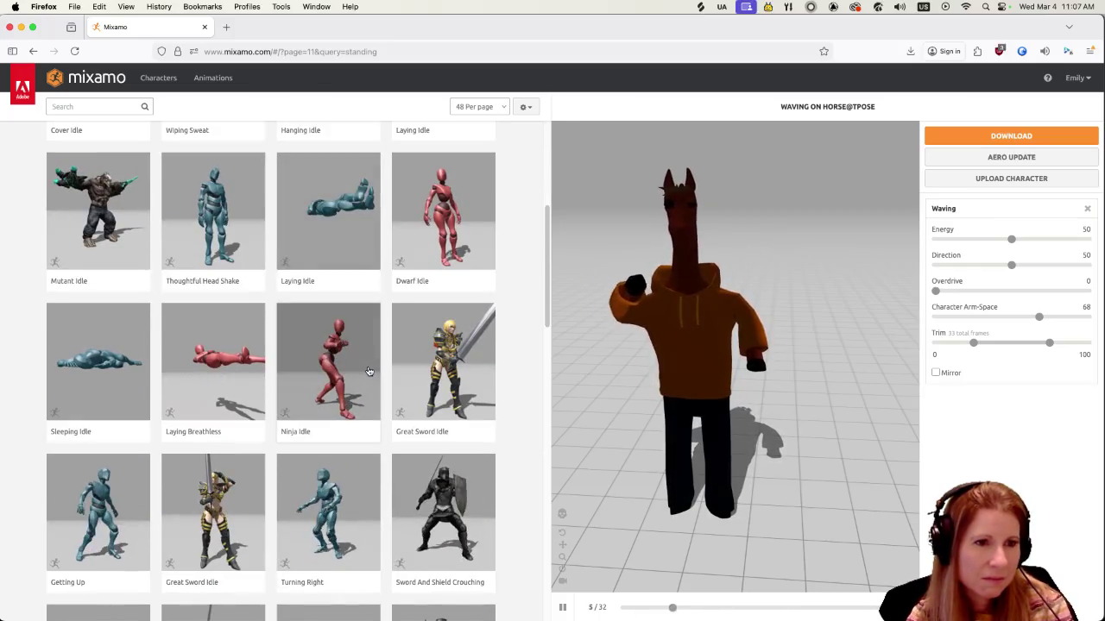
pyautogui.click(363, 368)
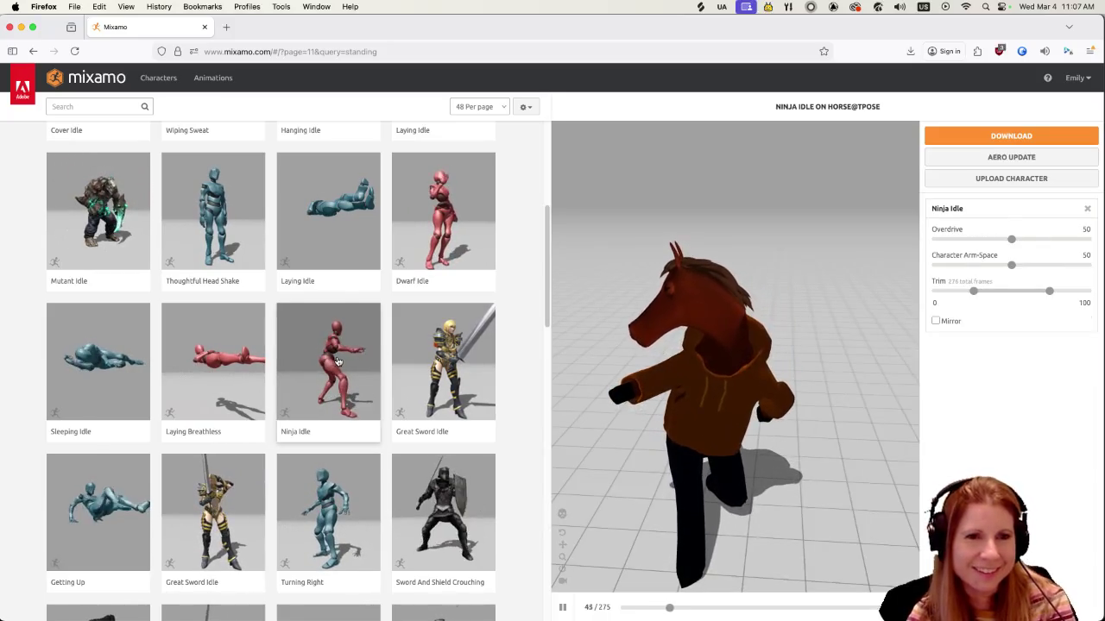
# Apply Look Around to the horse and bring up its download settings
pyautogui.scroll(-3, 373, 363)
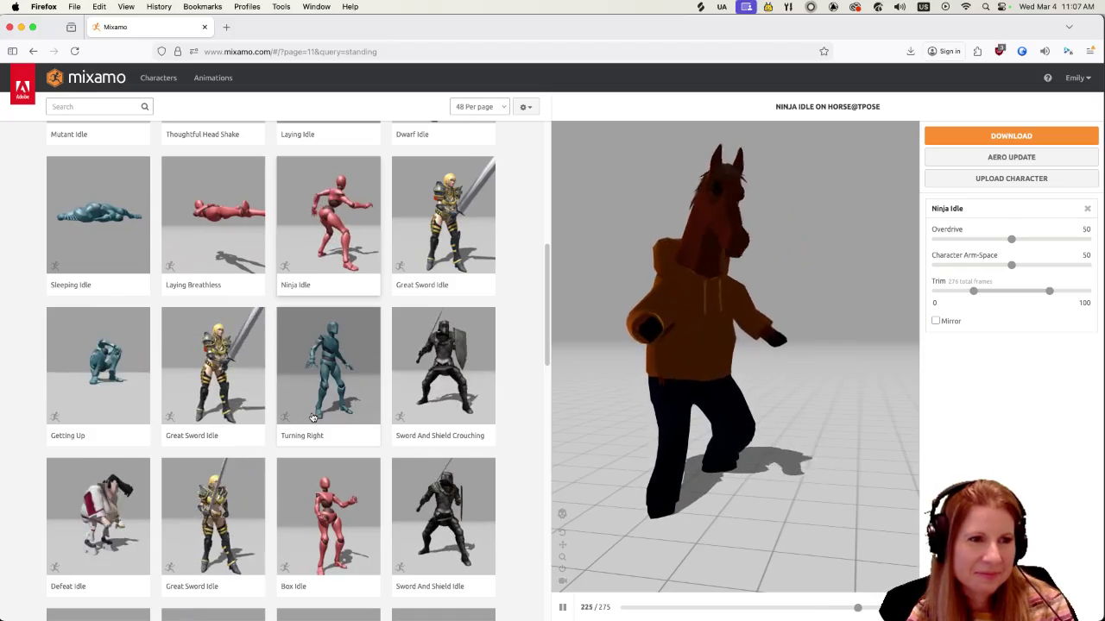
pyautogui.scroll(-3, 308, 406)
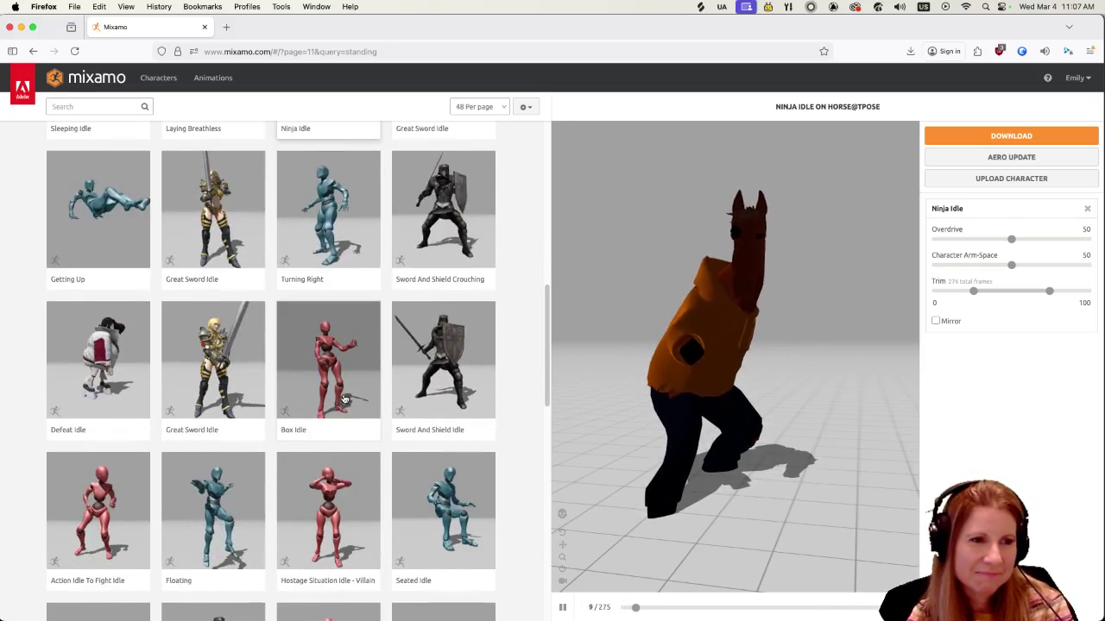
pyautogui.scroll(-2, 321, 380)
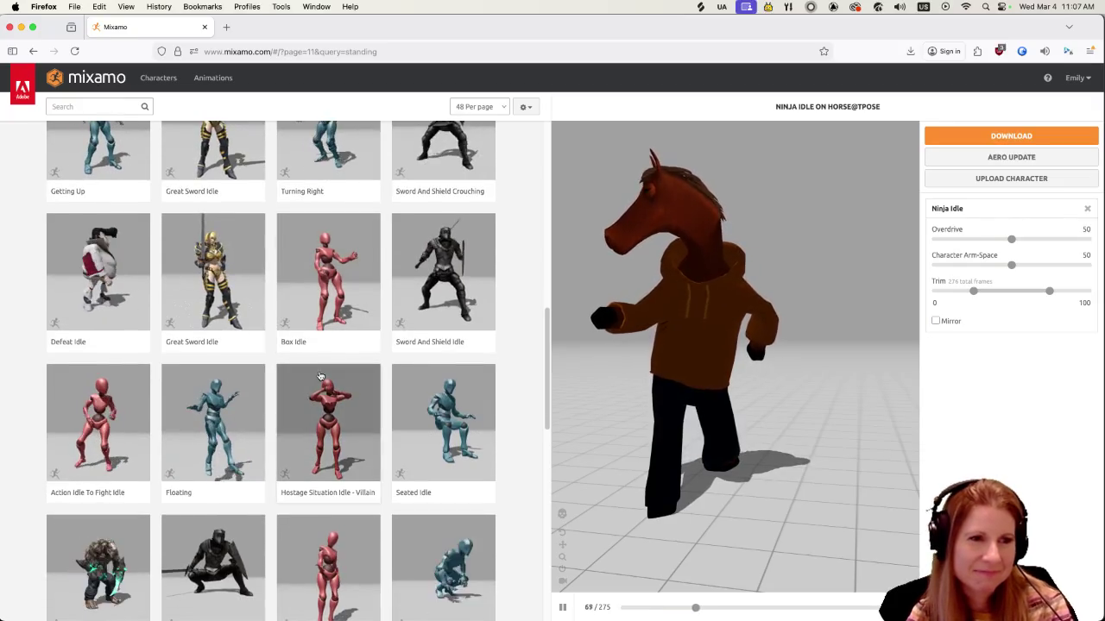
pyautogui.scroll(-3, 320, 377)
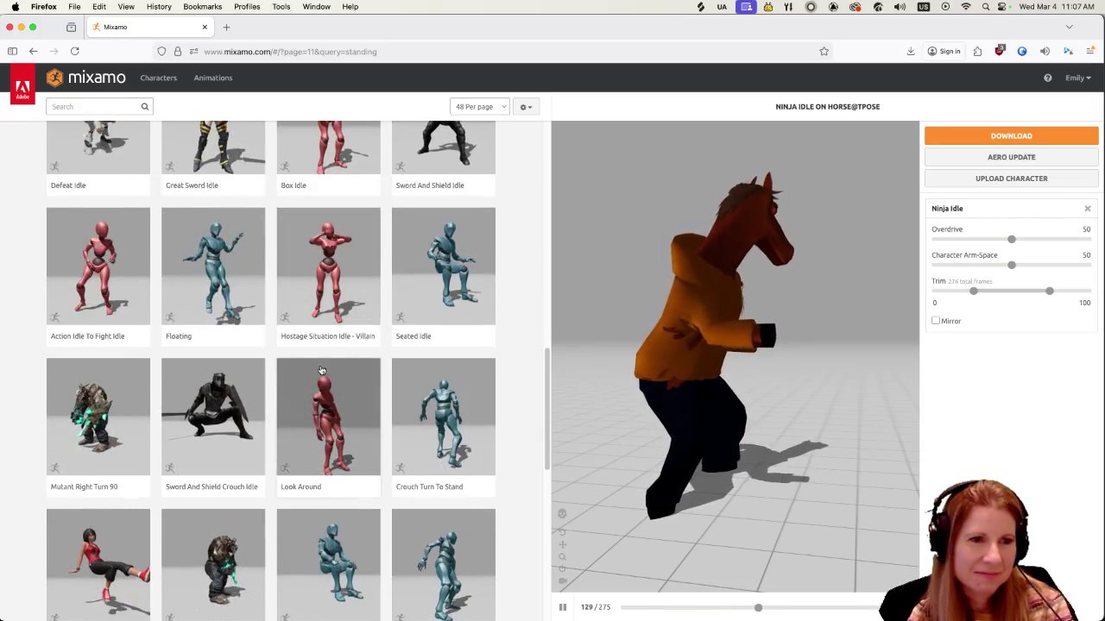
pyautogui.click(327, 420)
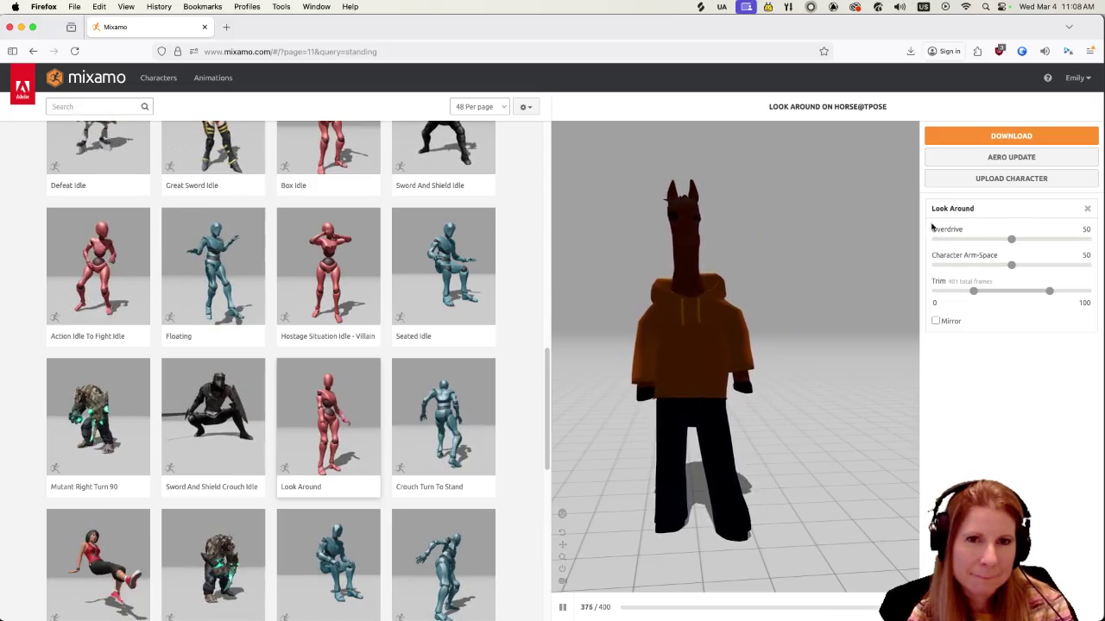
pyautogui.click(980, 137)
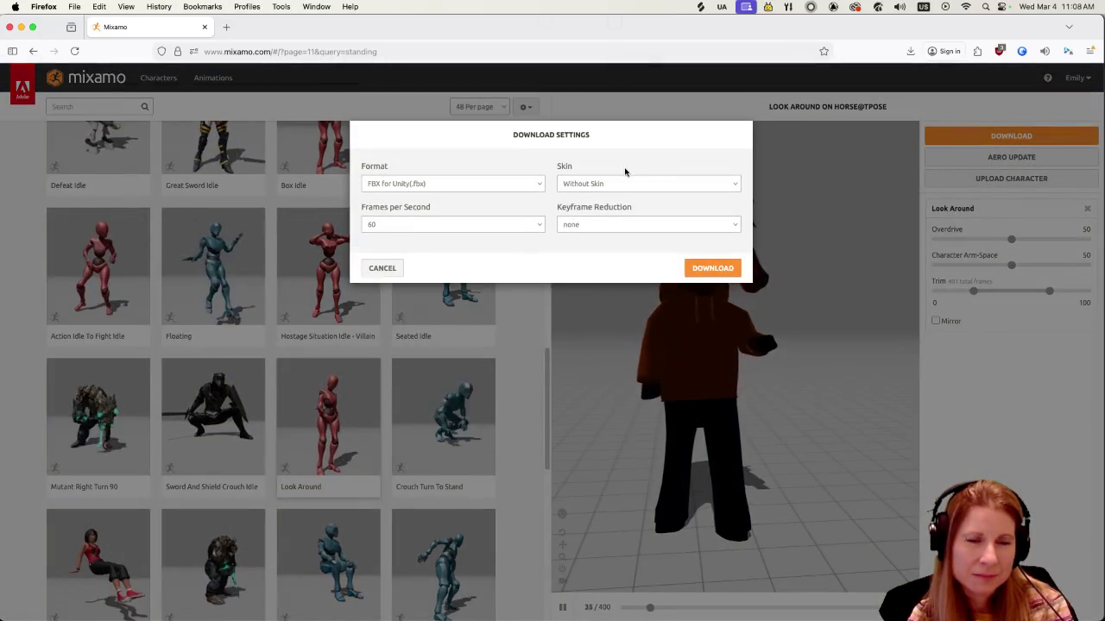
# Download horse@tpose@Look Around.fbx and close the Firefox downloads panel
pyautogui.click(707, 268)
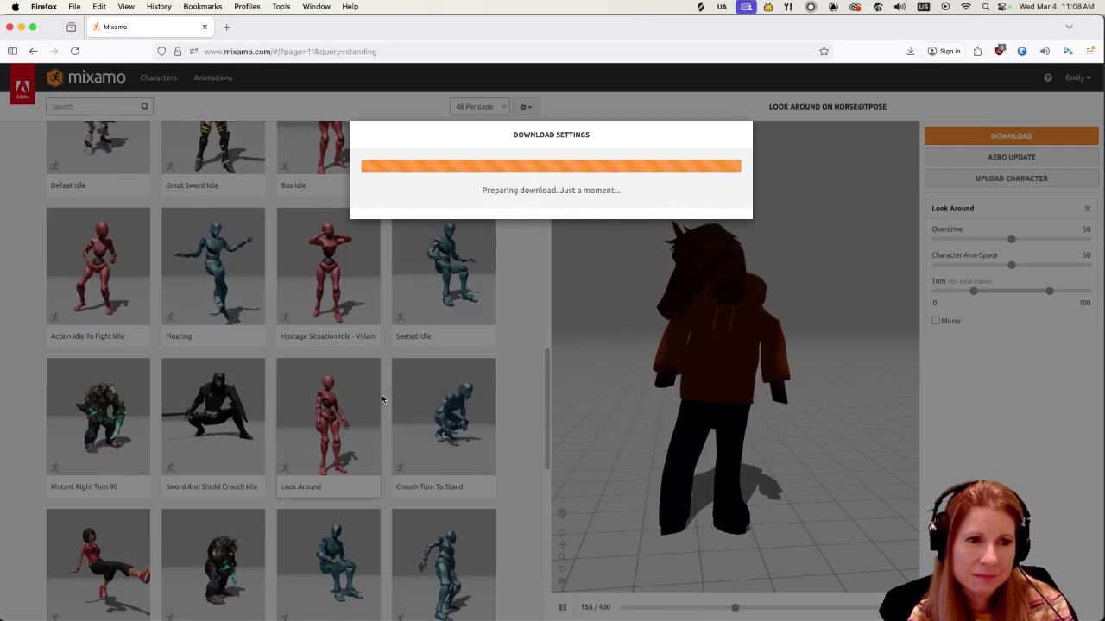
pyautogui.scroll(-5, 378, 400)
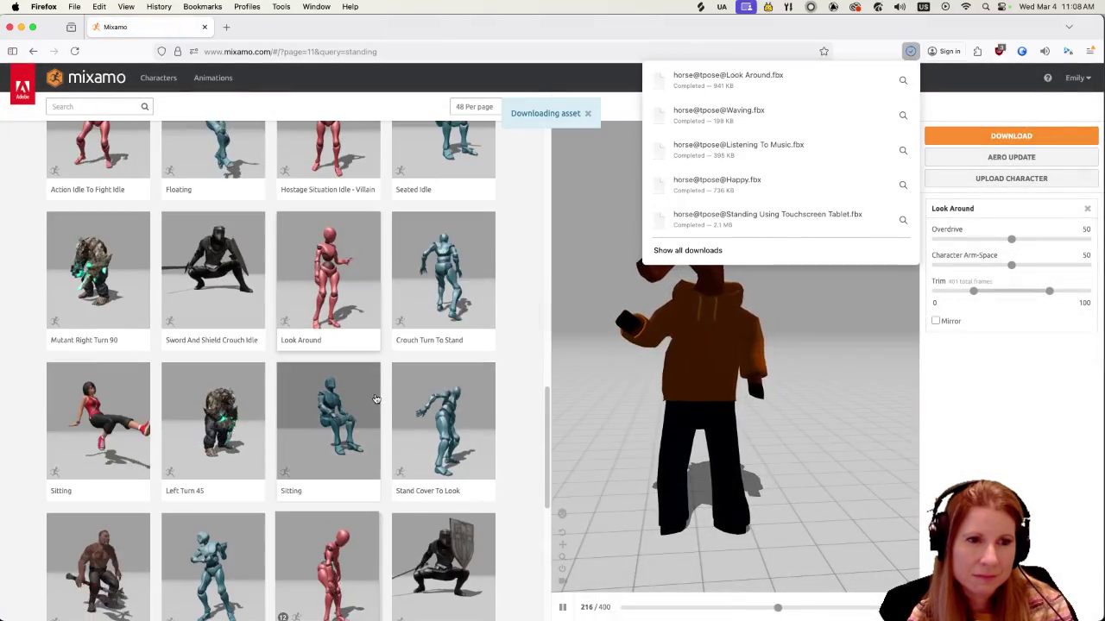
pyautogui.click(528, 23)
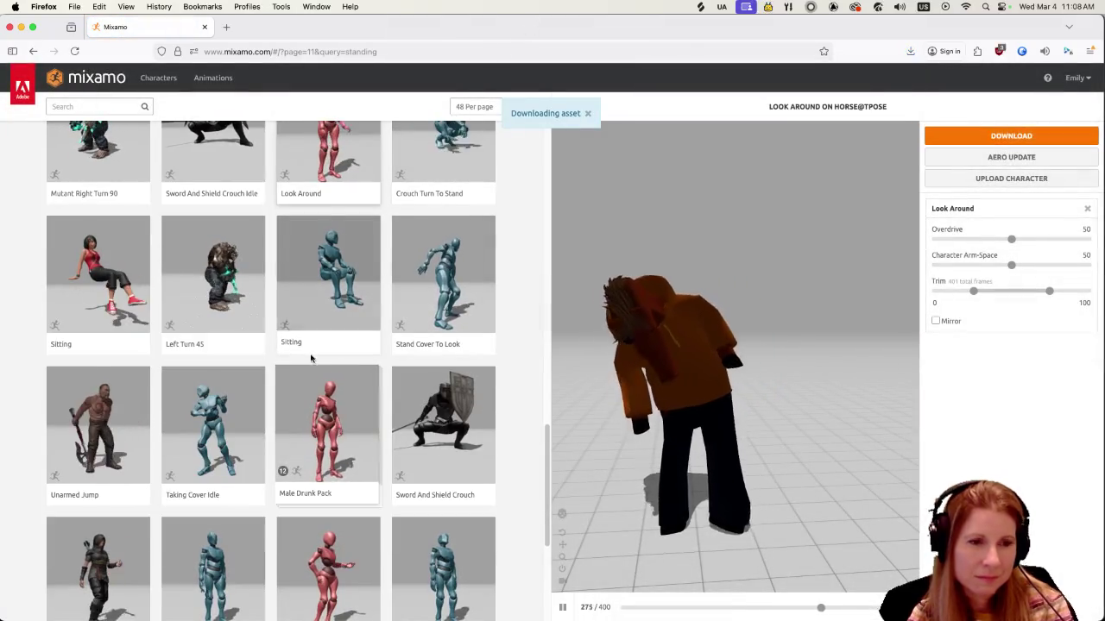
# Preview Crazy Gesture and Look Over Shoulder on the horse, then go to page 12
pyautogui.scroll(-4, 323, 353)
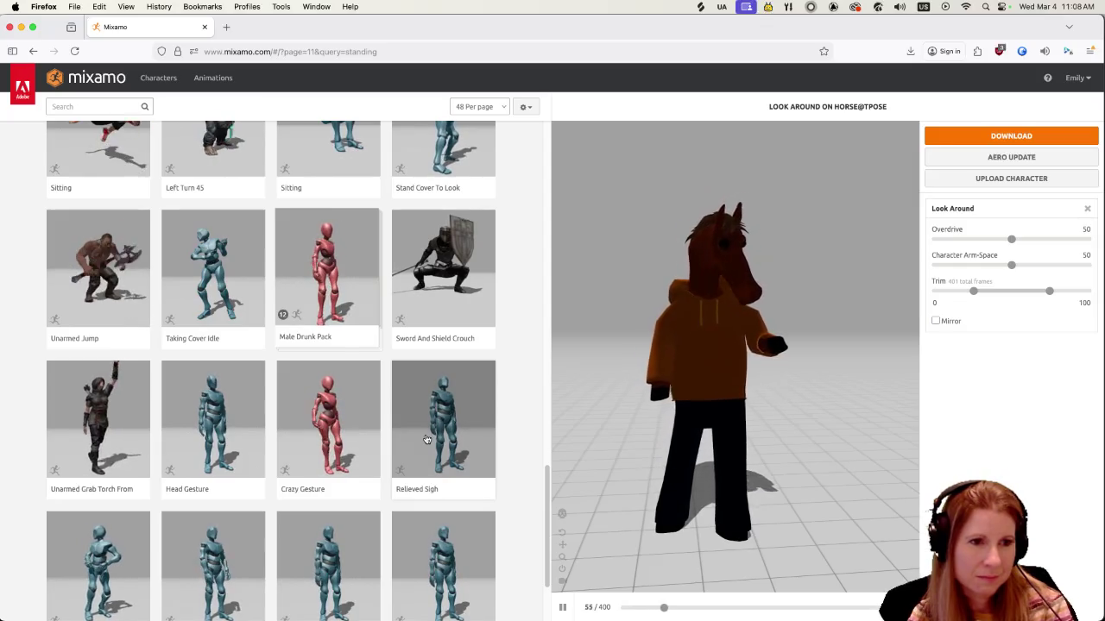
pyautogui.click(311, 409)
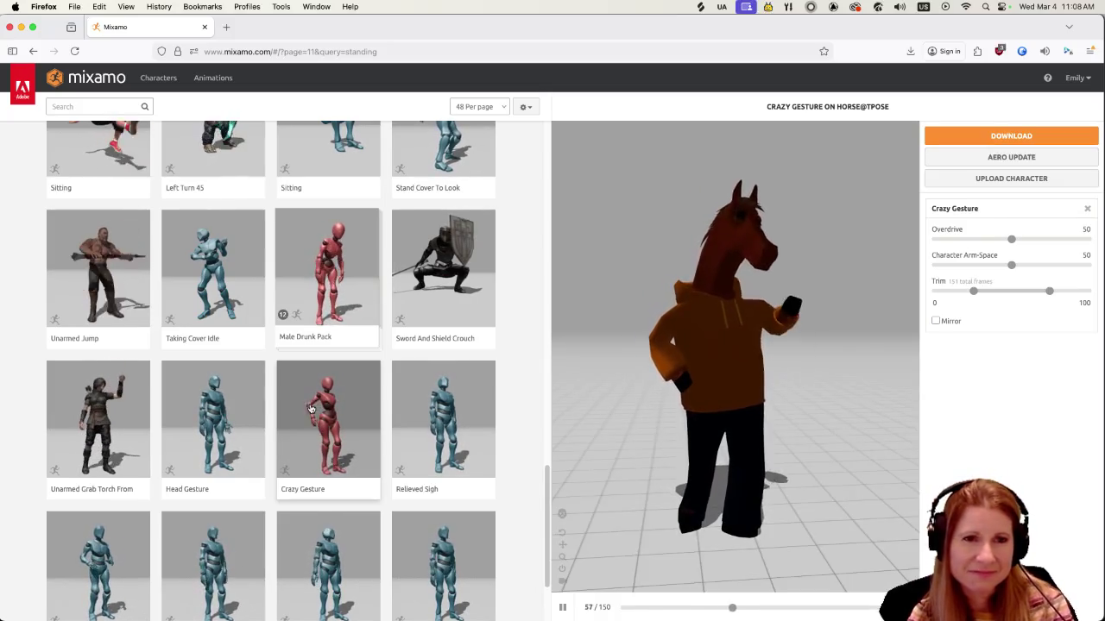
pyautogui.scroll(-3, 300, 418)
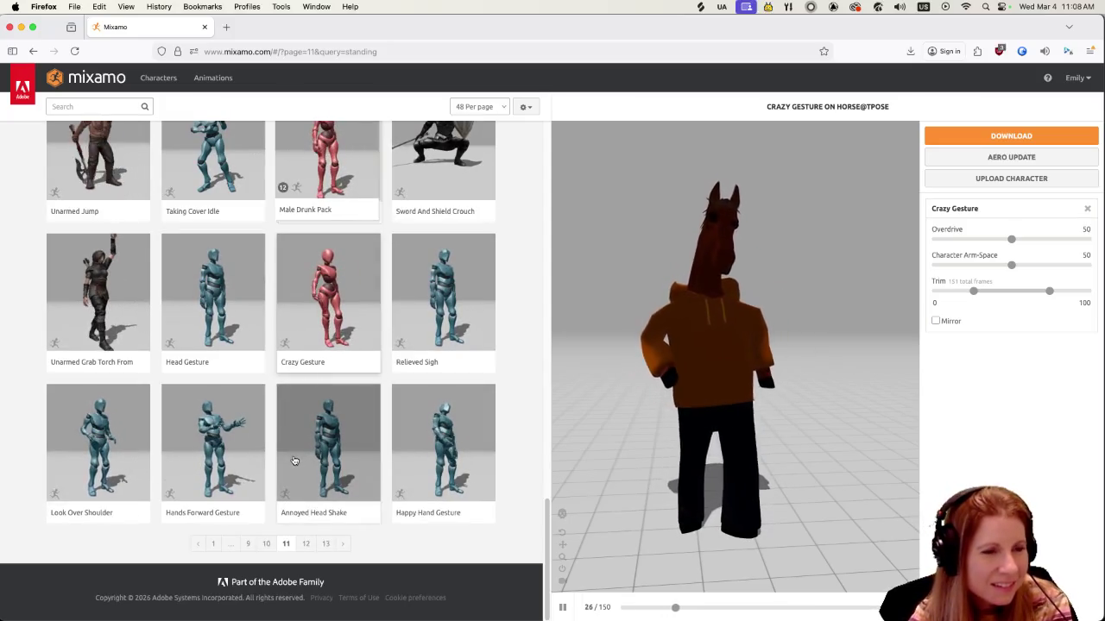
pyautogui.click(141, 441)
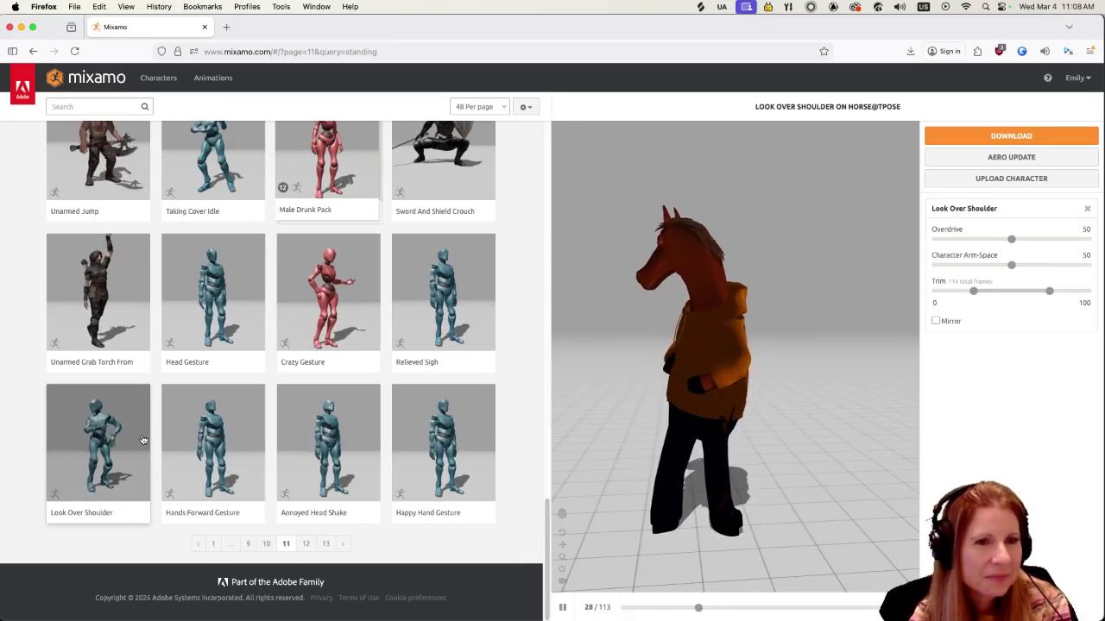
pyautogui.click(305, 544)
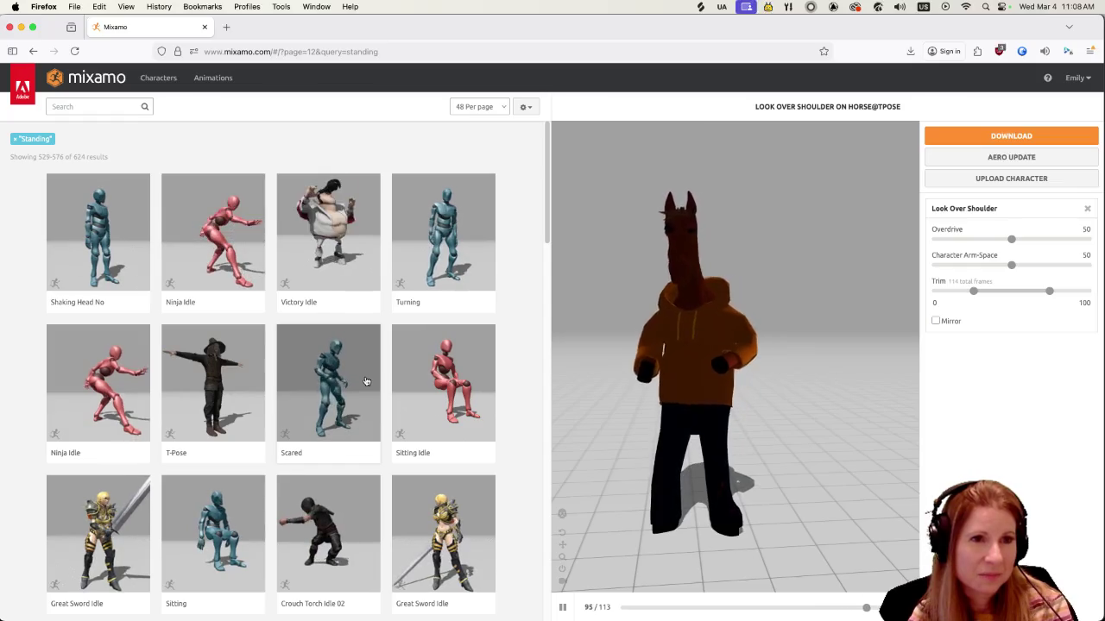
# Go to page 13, the final page of standing results (577–624 of 624)
pyautogui.scroll(-5, 358, 362)
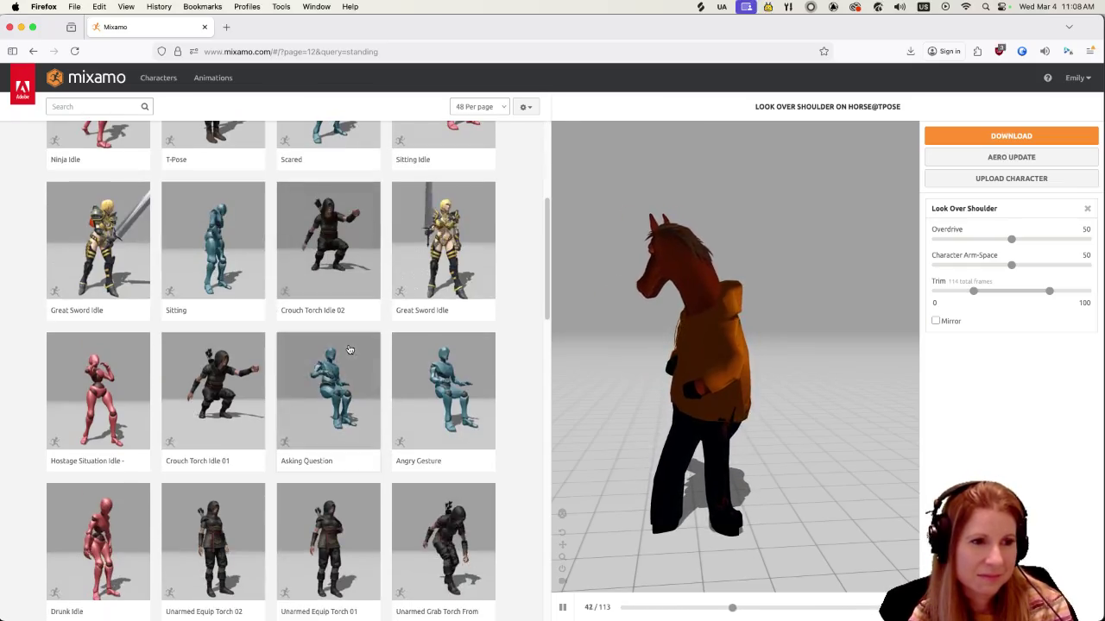
pyautogui.scroll(-5, 337, 347)
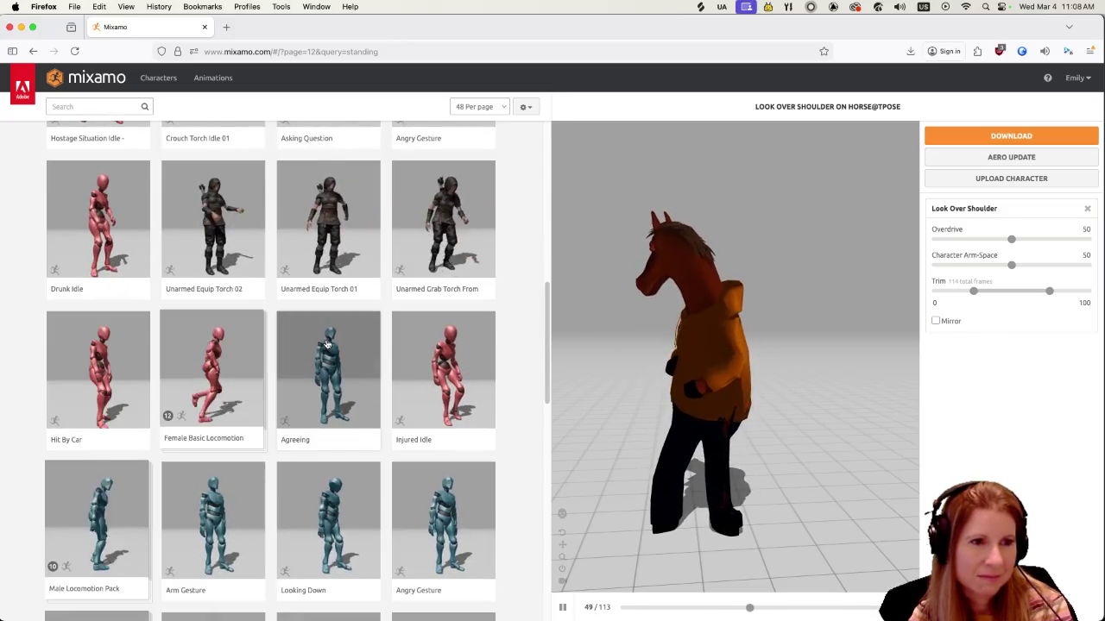
pyautogui.scroll(-2, 319, 341)
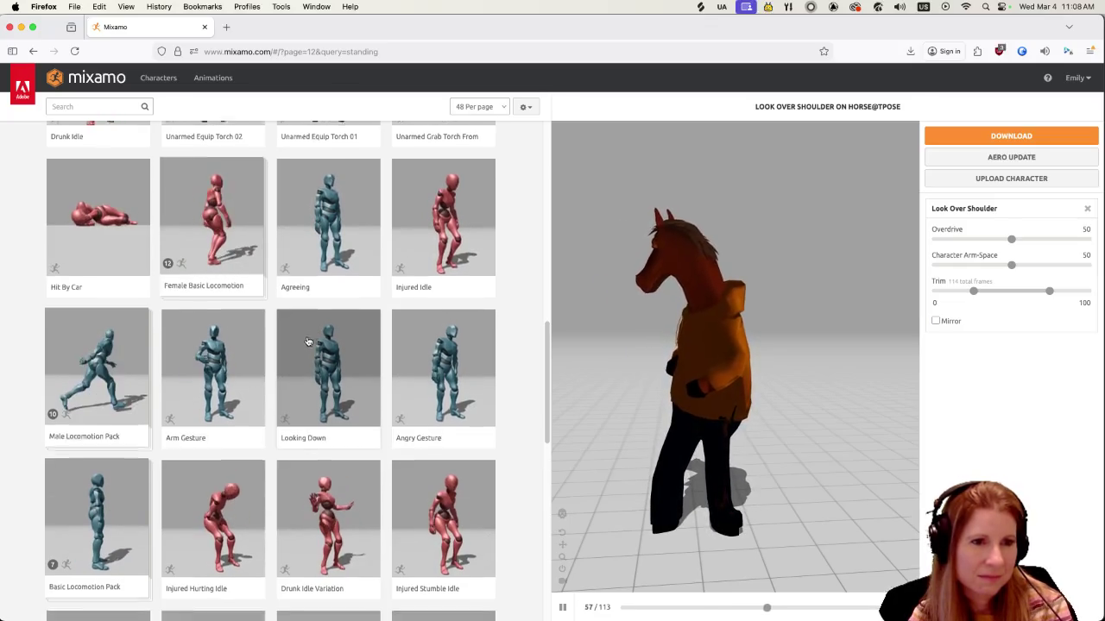
pyautogui.scroll(-2, 311, 337)
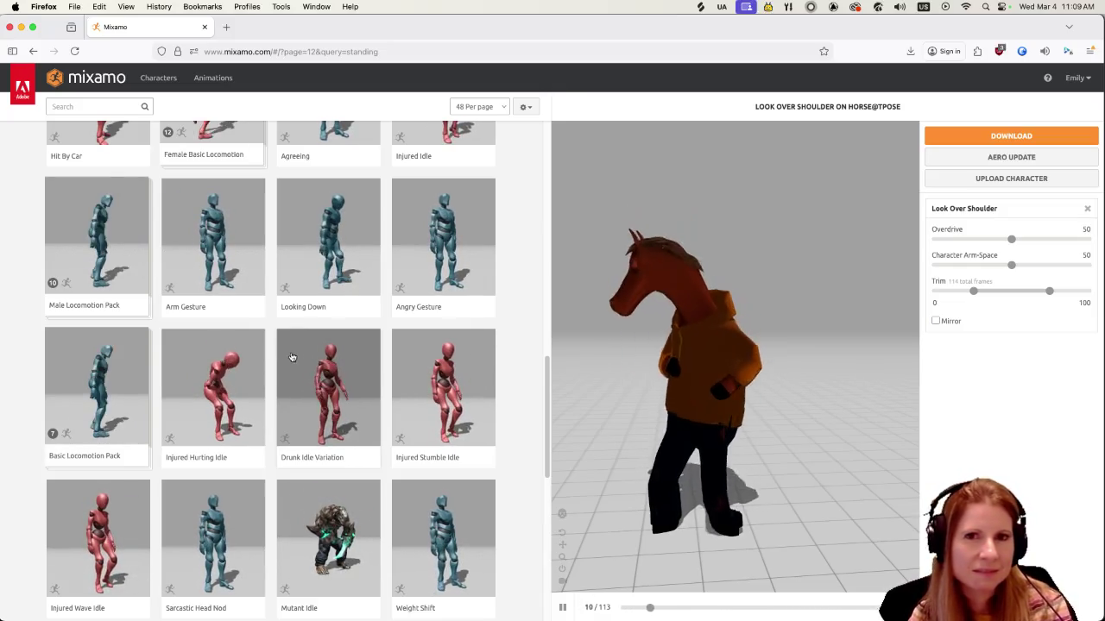
pyautogui.scroll(-1, 309, 366)
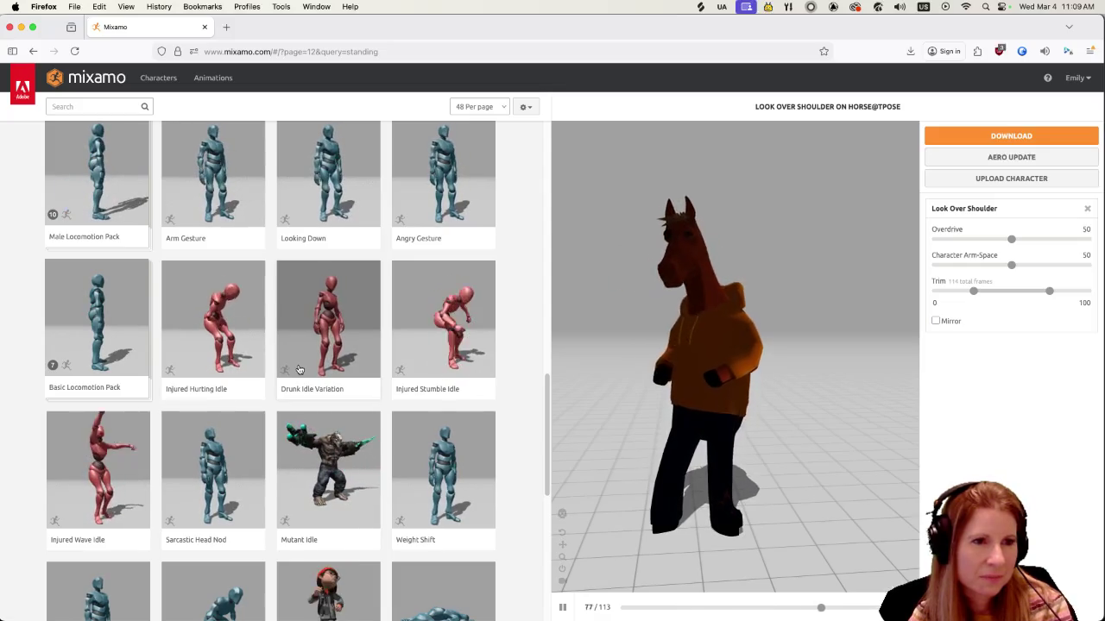
pyautogui.scroll(-2, 298, 369)
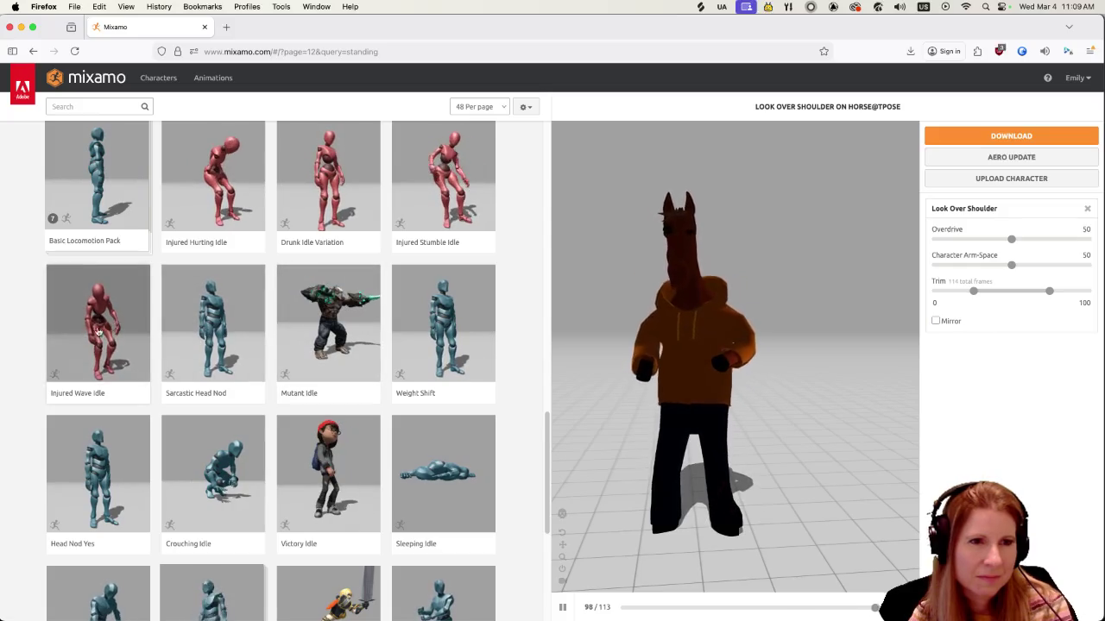
pyautogui.scroll(-3, 230, 316)
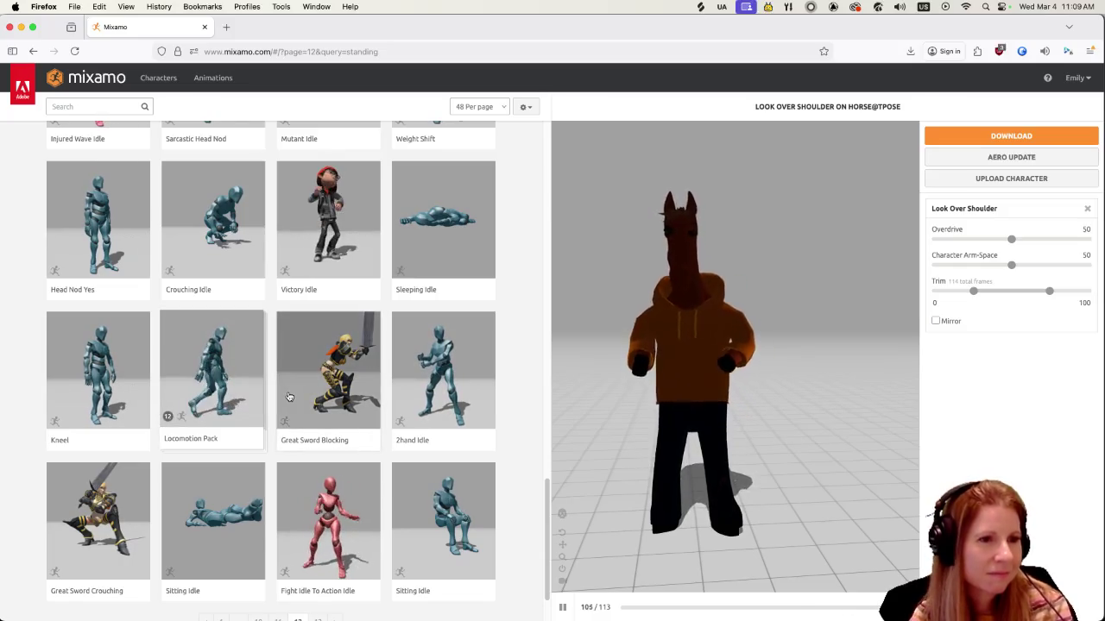
pyautogui.scroll(-1, 257, 378)
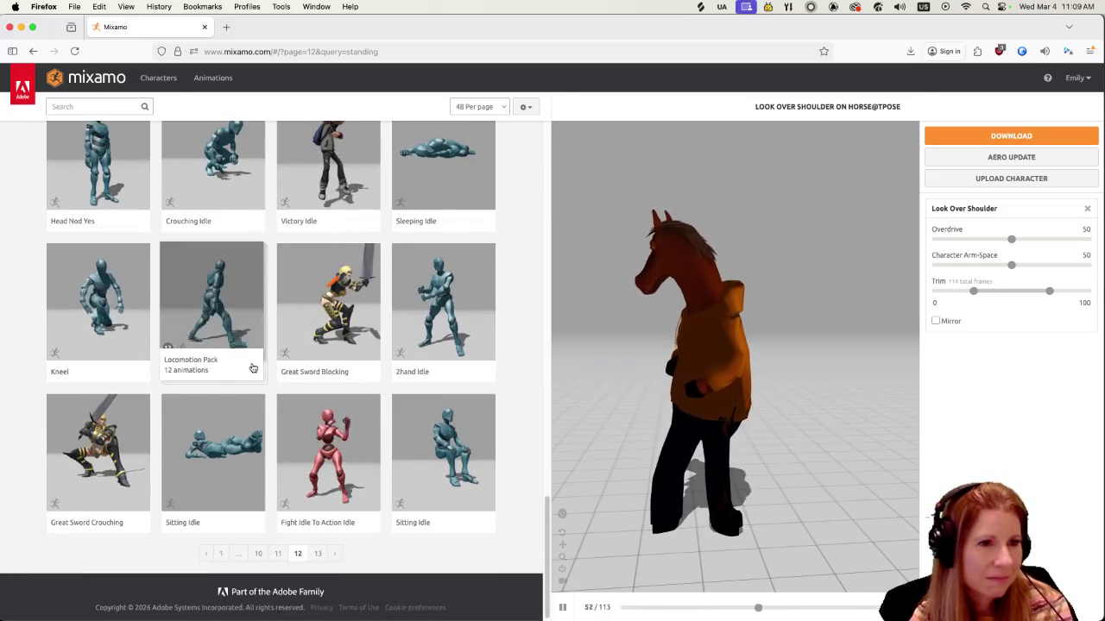
pyautogui.scroll(-1, 253, 368)
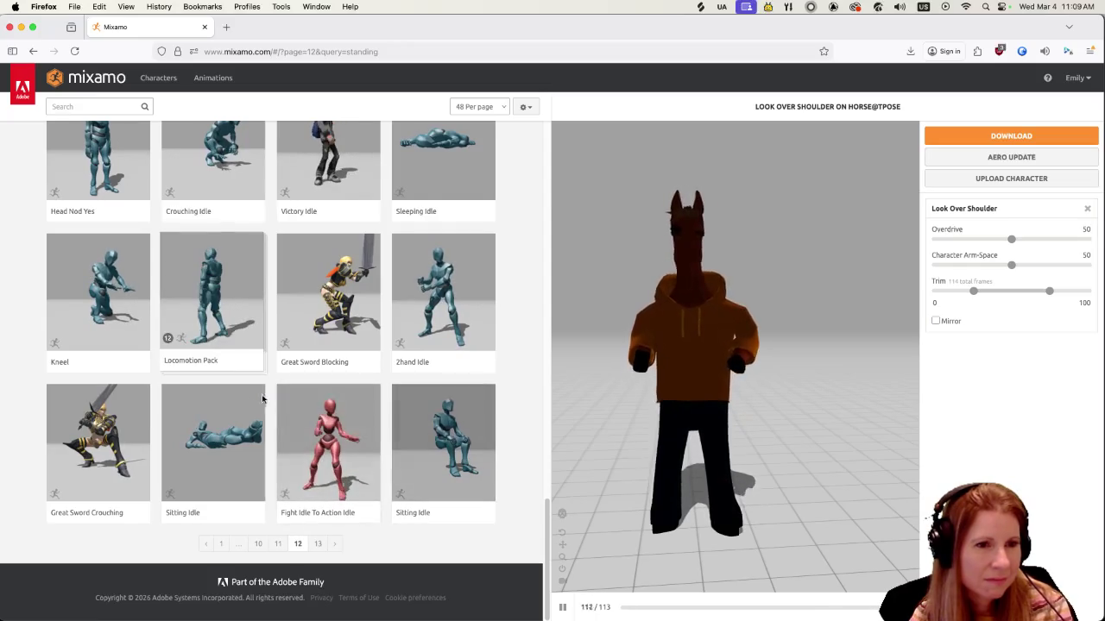
pyautogui.click(318, 543)
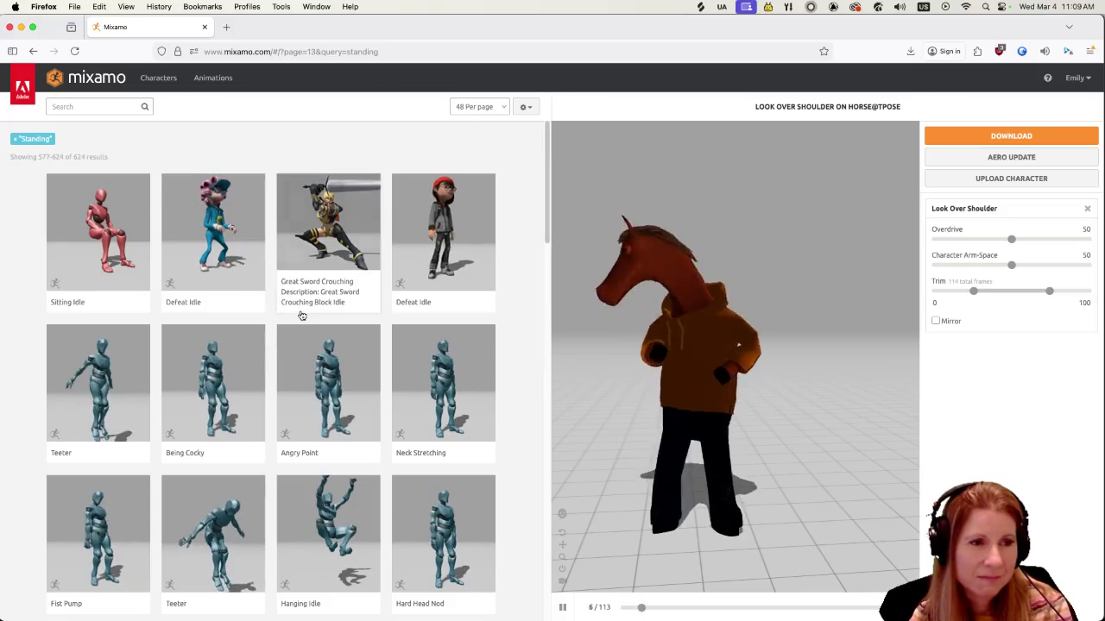
# Preview Angry Point, Neck Stretching and Being Cocky on the horse
pyautogui.click(331, 387)
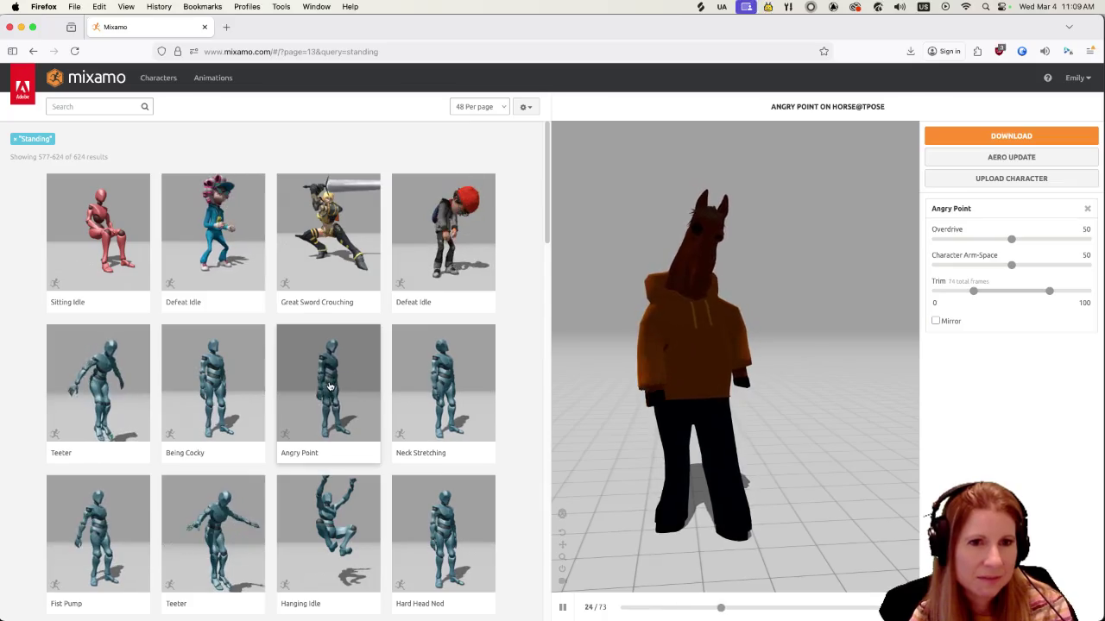
pyautogui.click(417, 394)
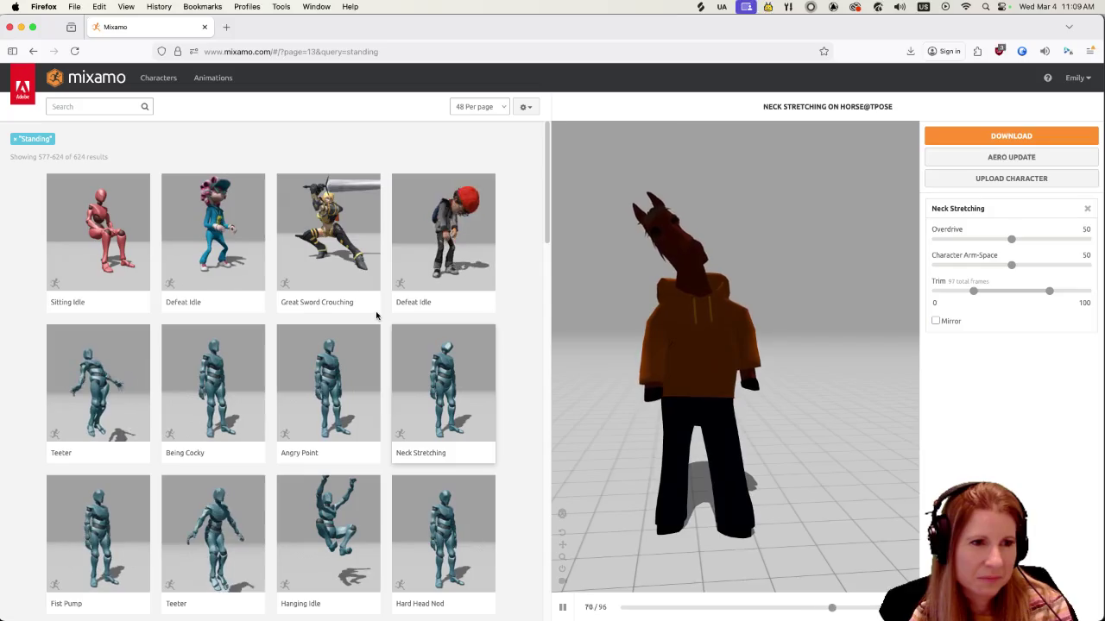
pyautogui.click(239, 364)
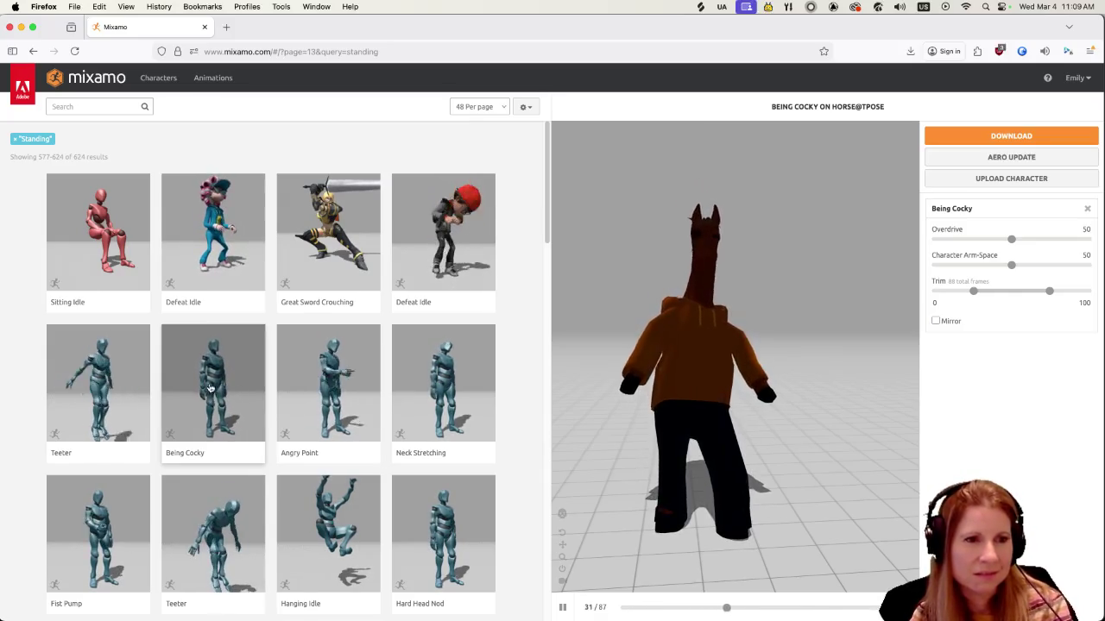
# Switch the horse's preview to the second Dwarf Idle animation
pyautogui.scroll(-3, 202, 392)
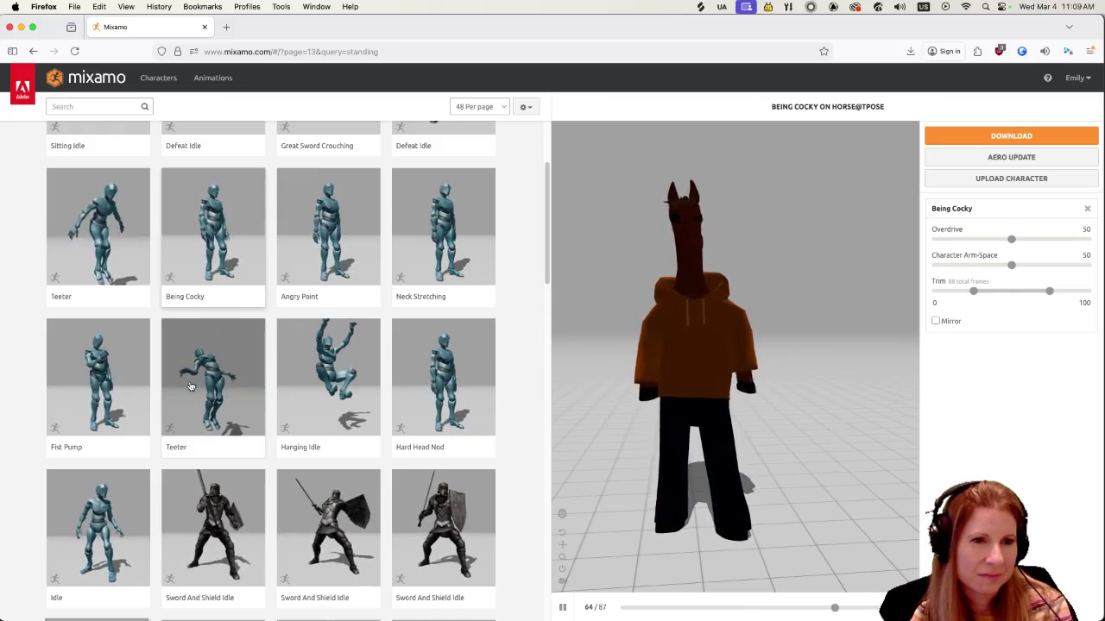
pyautogui.scroll(-3, 189, 386)
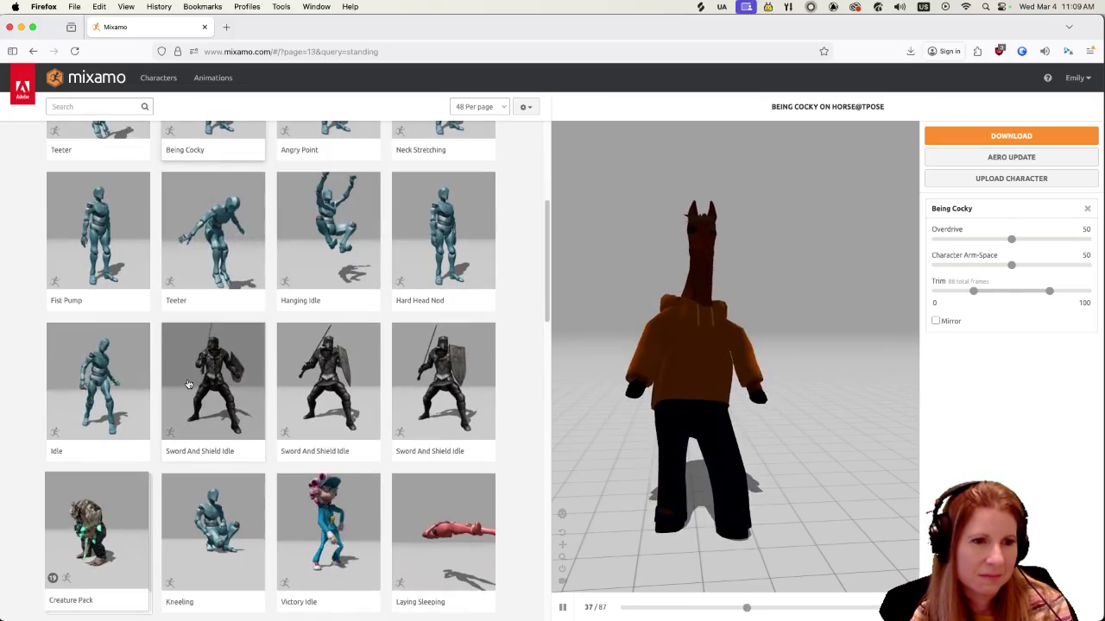
pyautogui.scroll(-5, 187, 385)
pyautogui.scroll(-3, 186, 383)
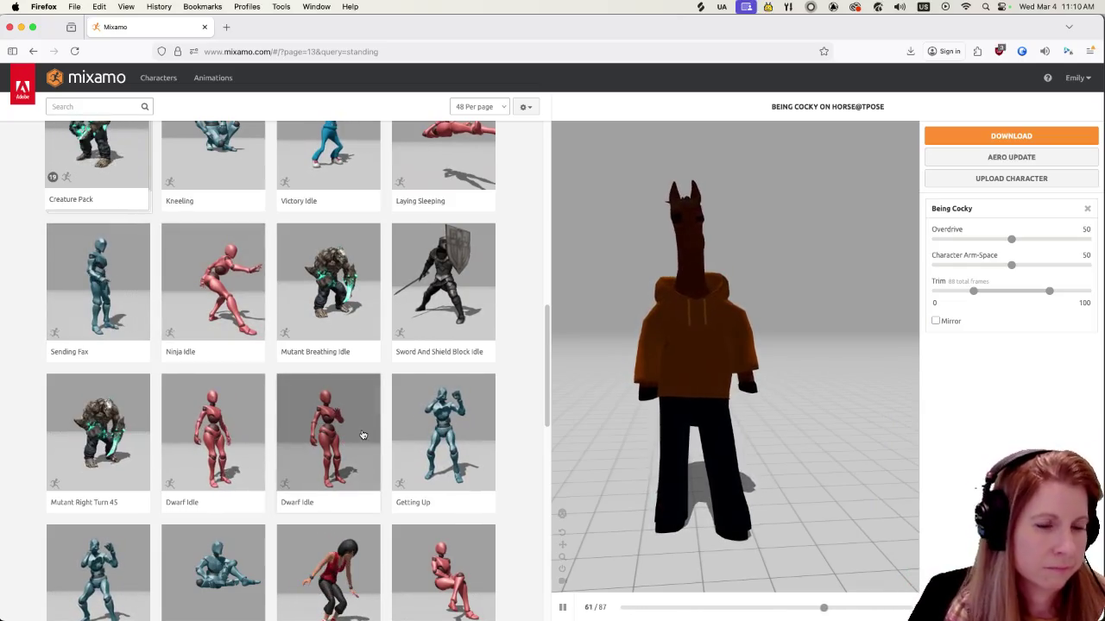
pyautogui.click(329, 439)
pyautogui.click(328, 439)
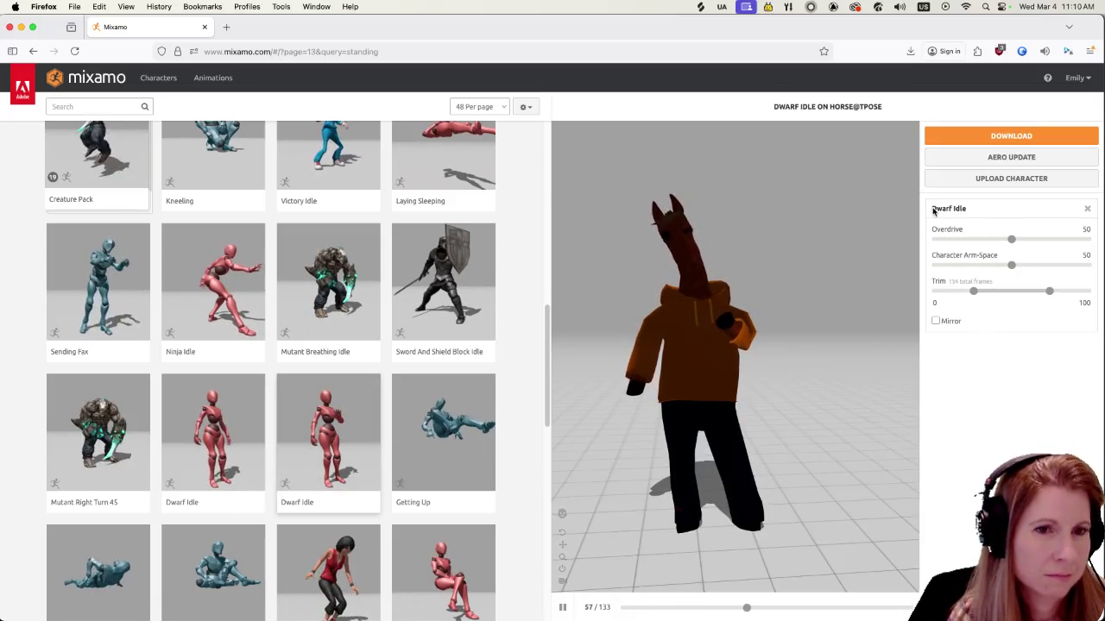
# Download Dwarf Idle as FBX for Unity, Without Skin, saving horse@tpose@Dwarf Idle.fbx
pyautogui.click(1012, 135)
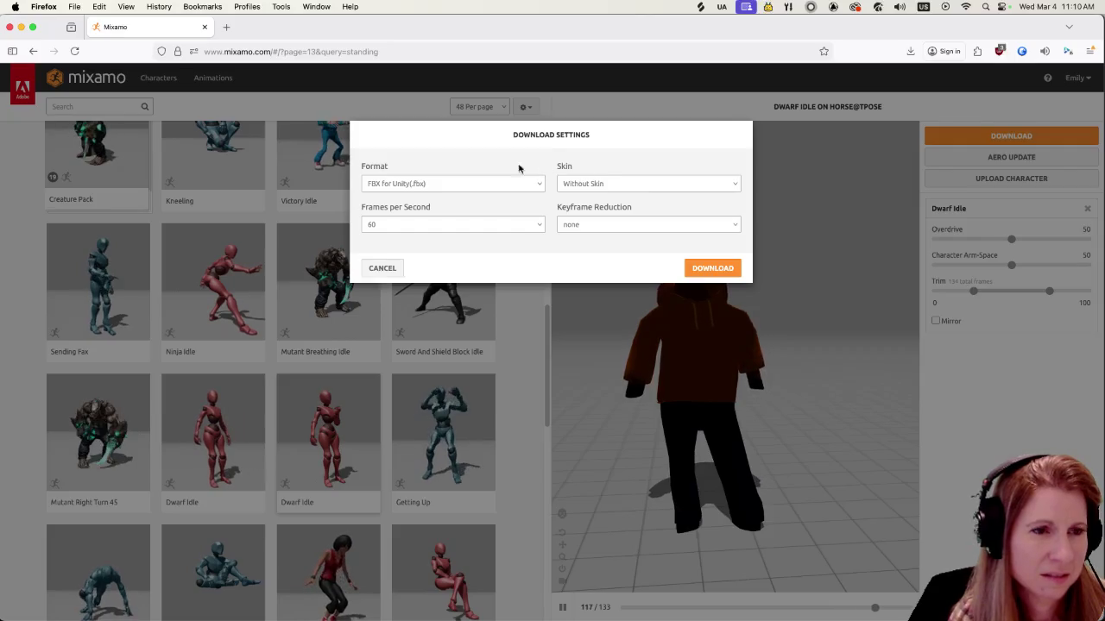
pyautogui.click(713, 267)
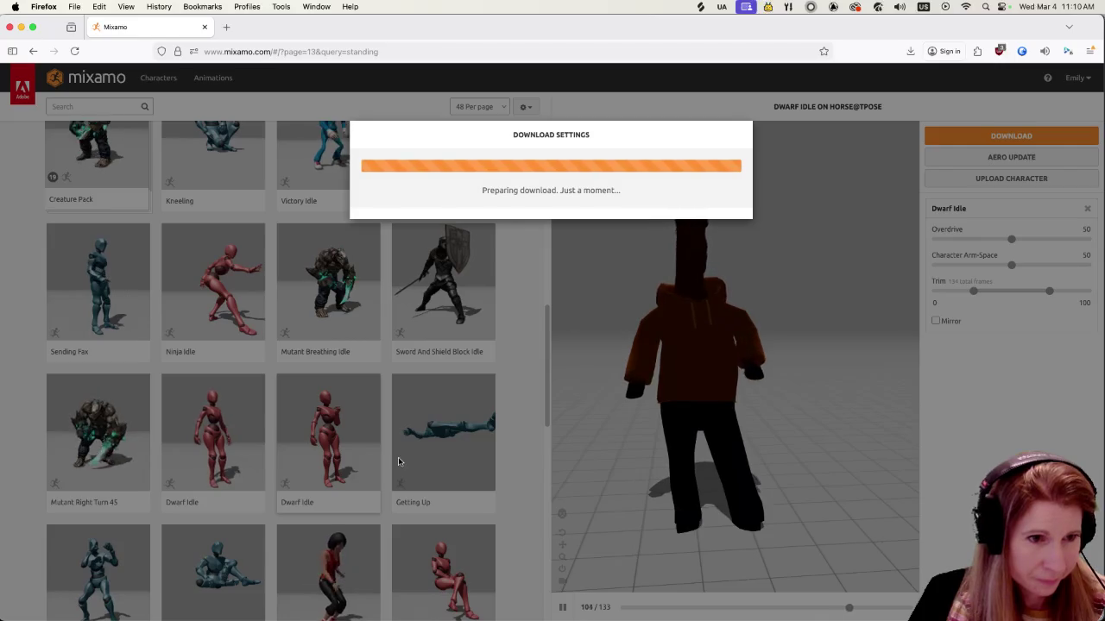
pyautogui.scroll(-2, 398, 458)
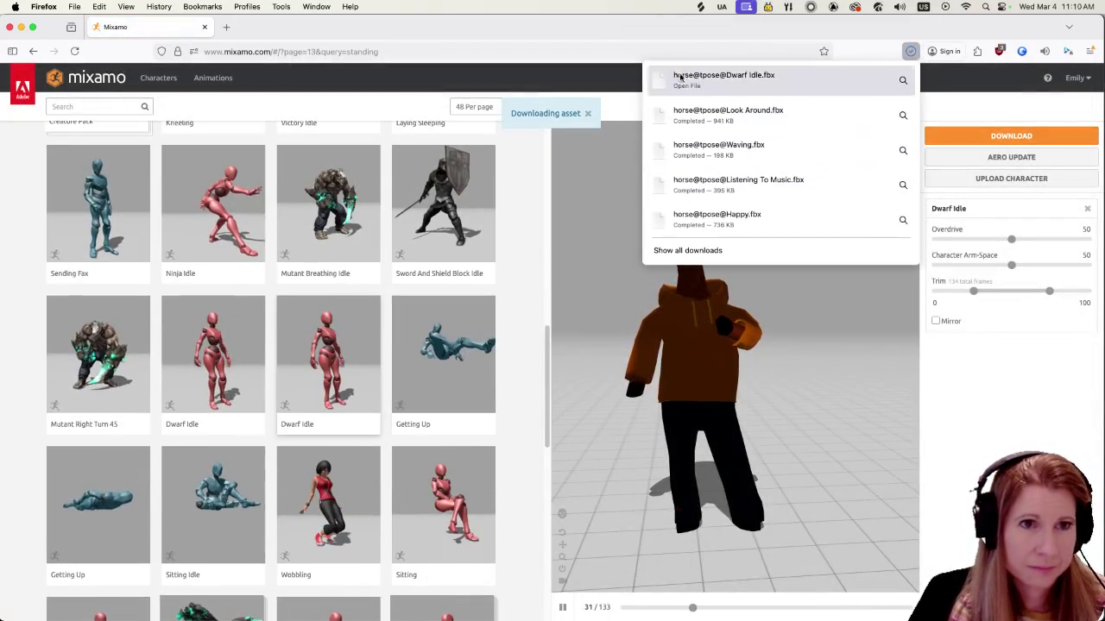
pyautogui.scroll(-1, 393, 403)
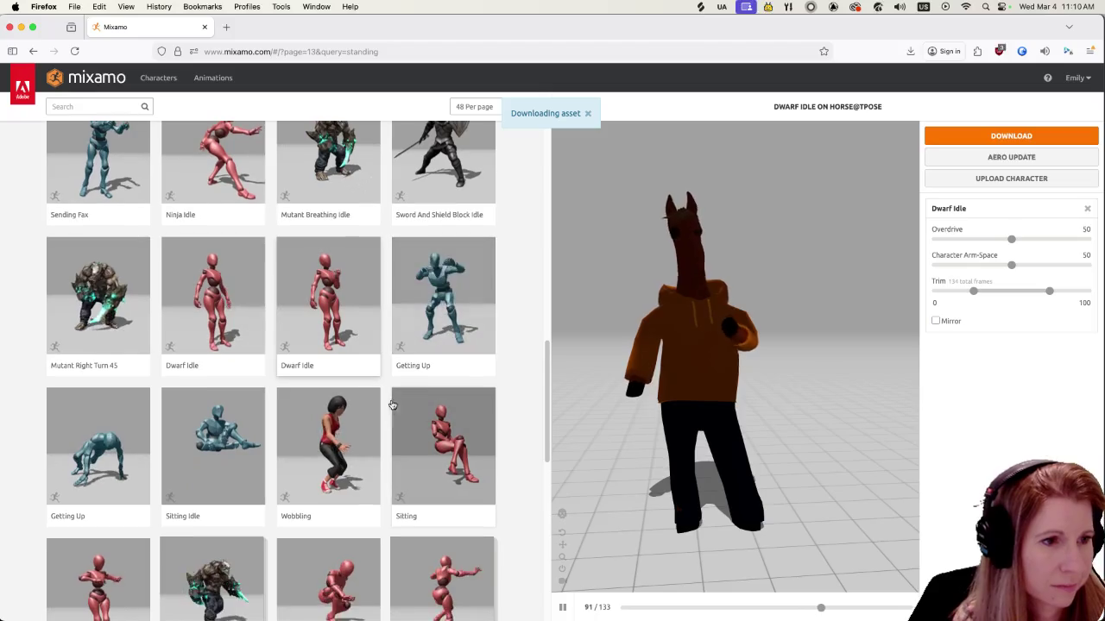
# Find the Farming Pack in the grid and load it onto the horse, replacing Dwarf Idle
pyautogui.scroll(-3, 380, 423)
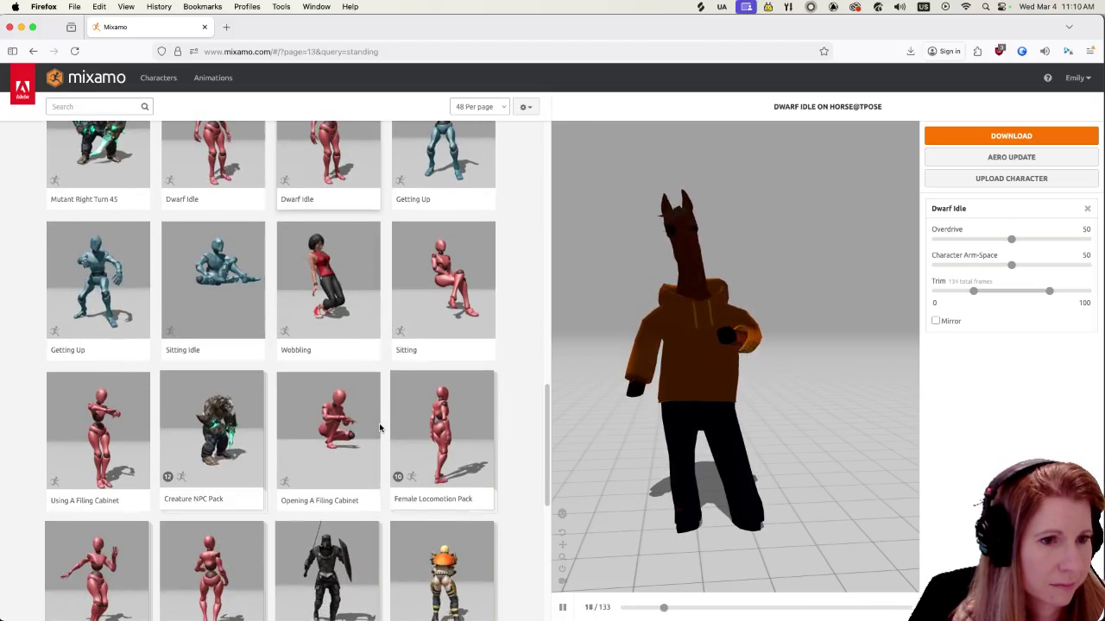
pyautogui.scroll(-3, 379, 423)
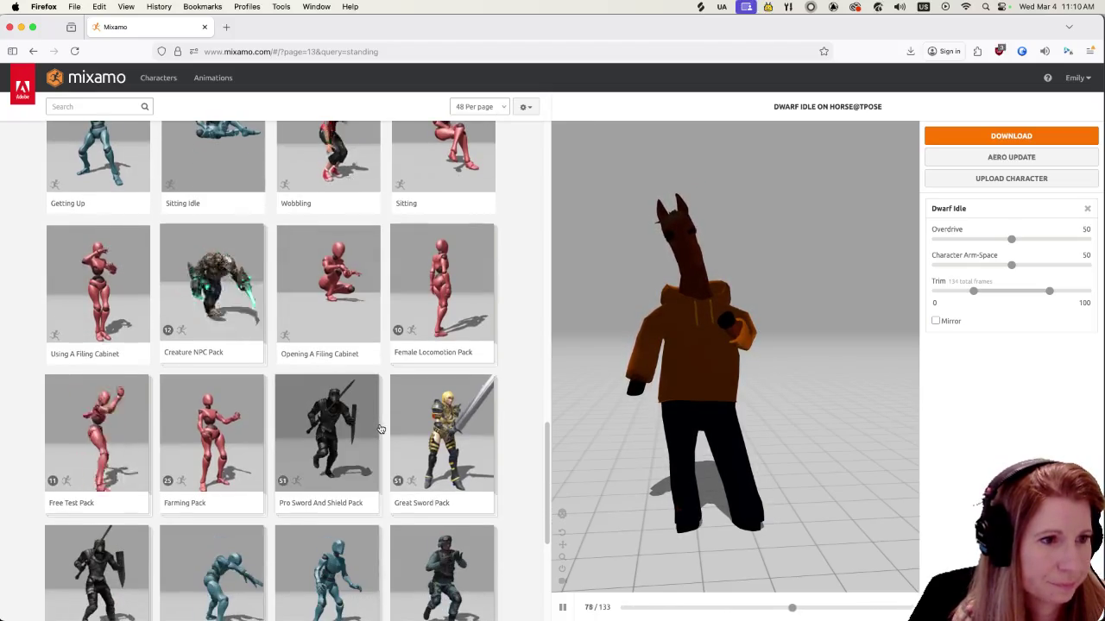
pyautogui.scroll(-2, 379, 429)
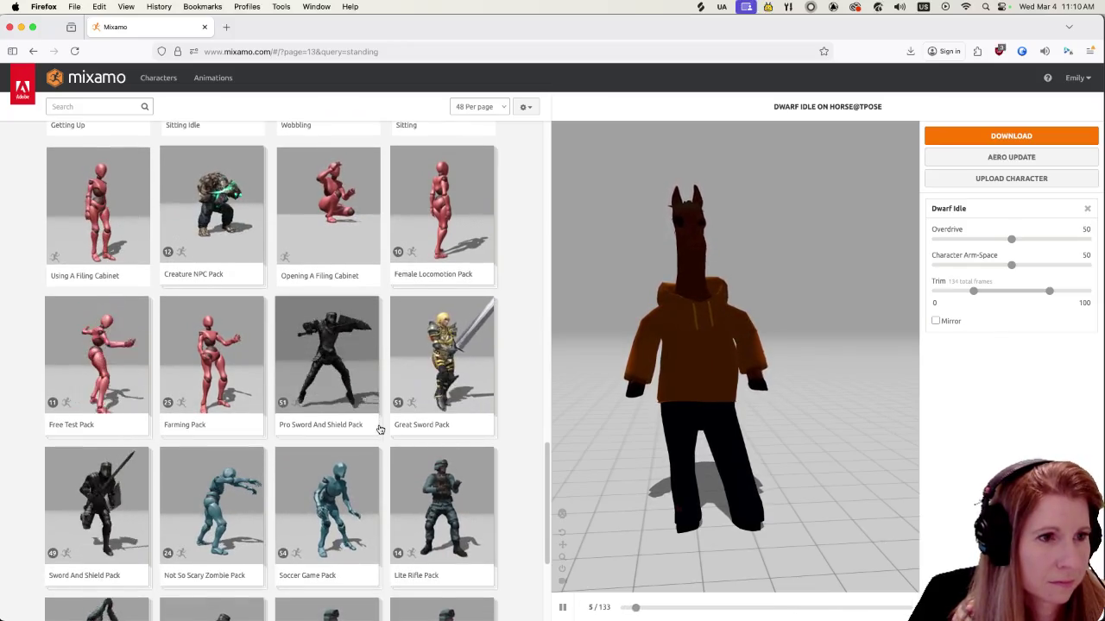
pyautogui.scroll(-2, 378, 430)
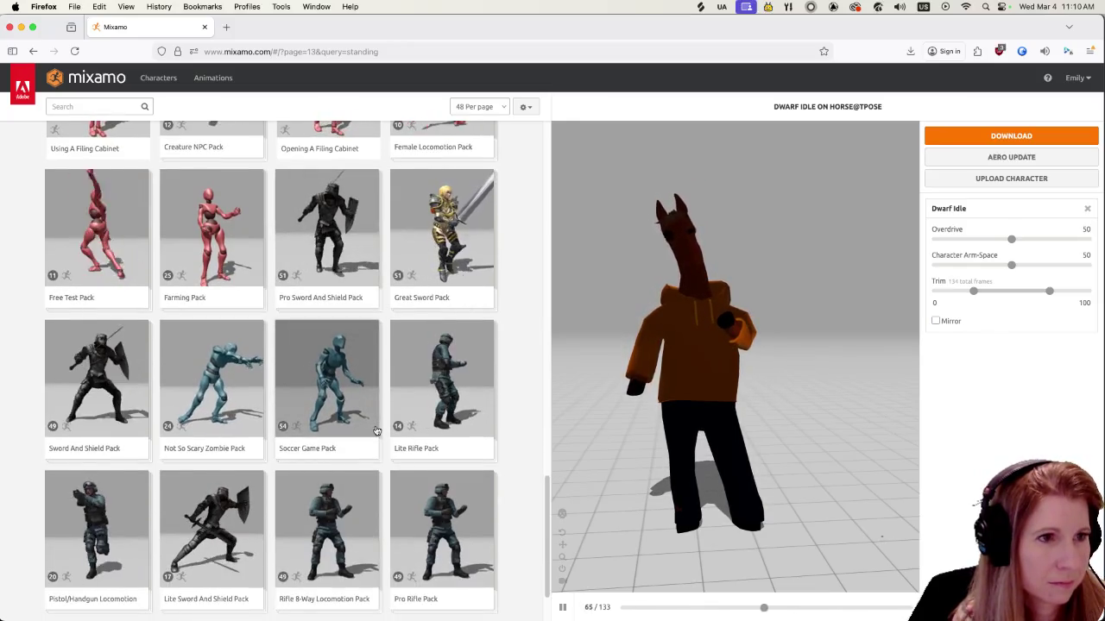
pyautogui.scroll(-2, 376, 430)
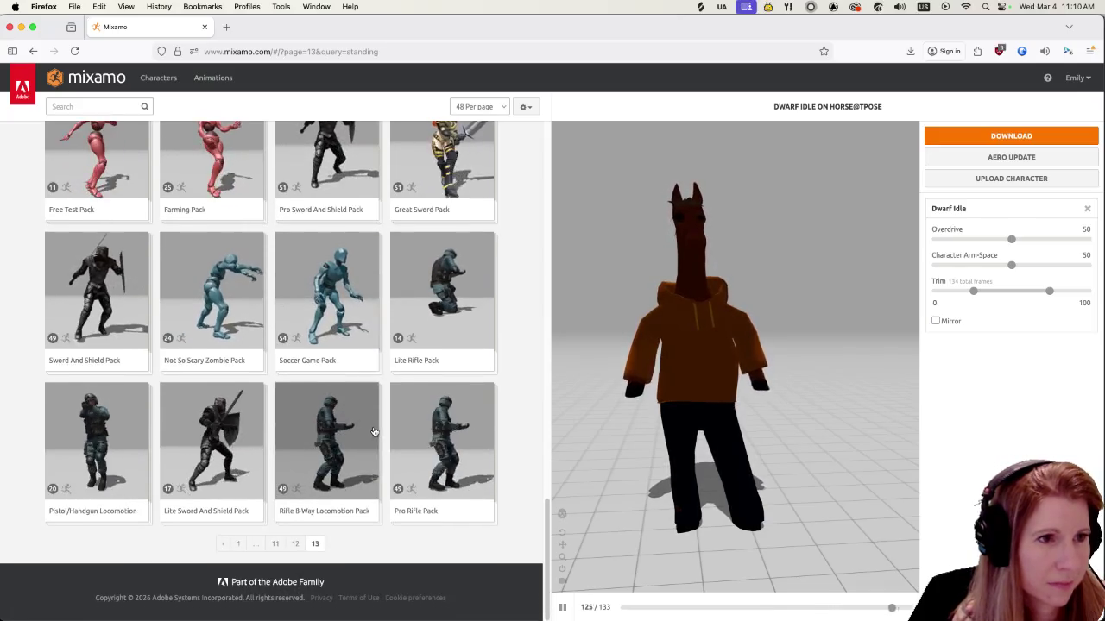
pyautogui.scroll(3, 373, 431)
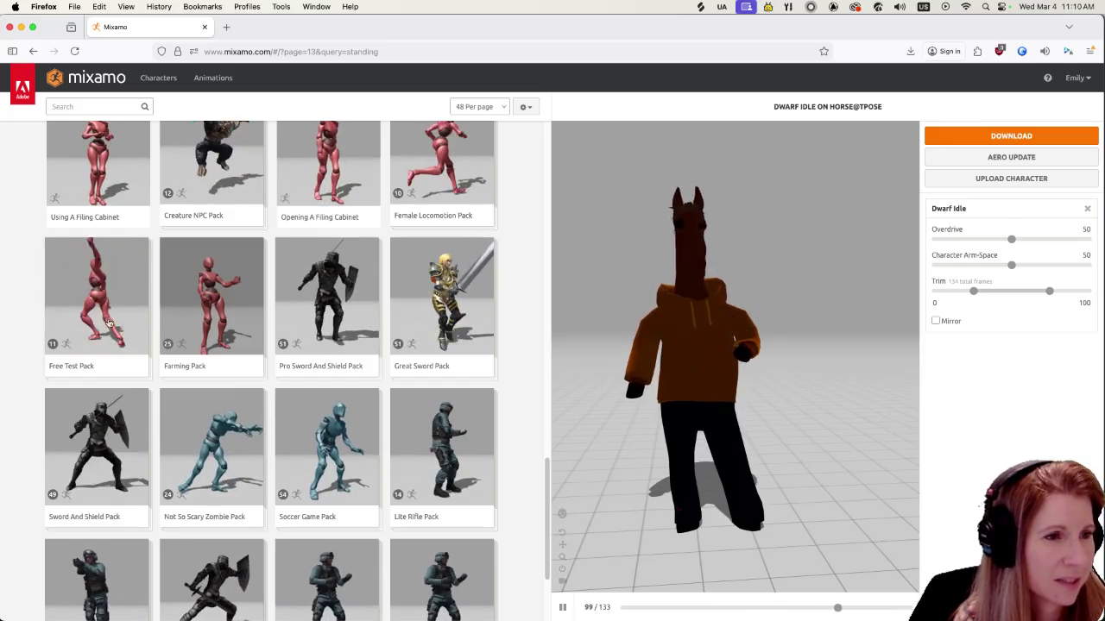
pyautogui.click(215, 302)
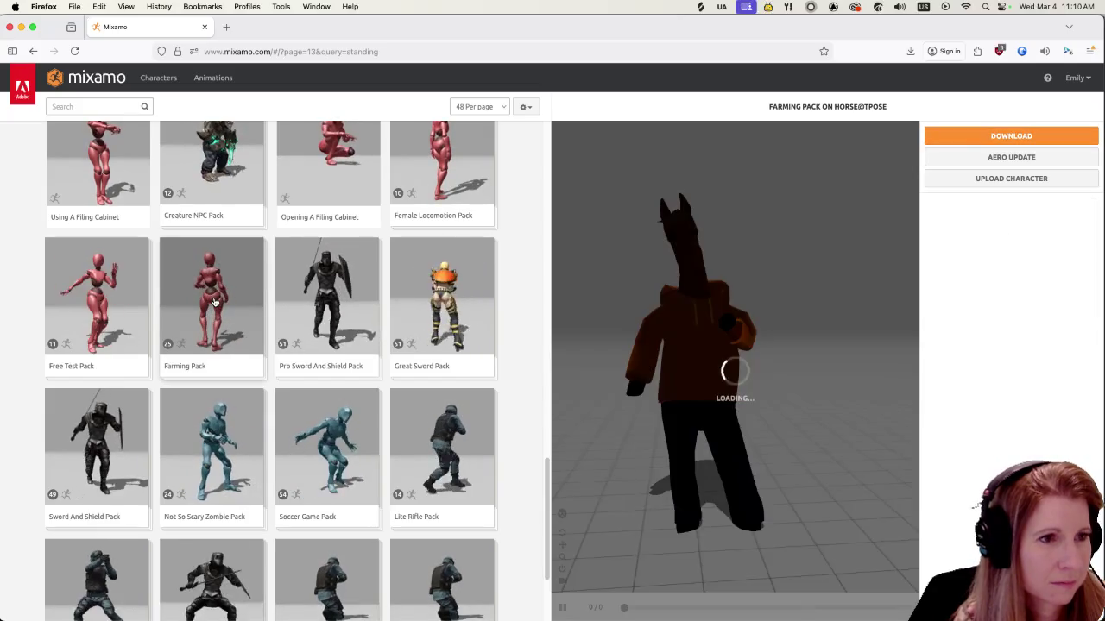
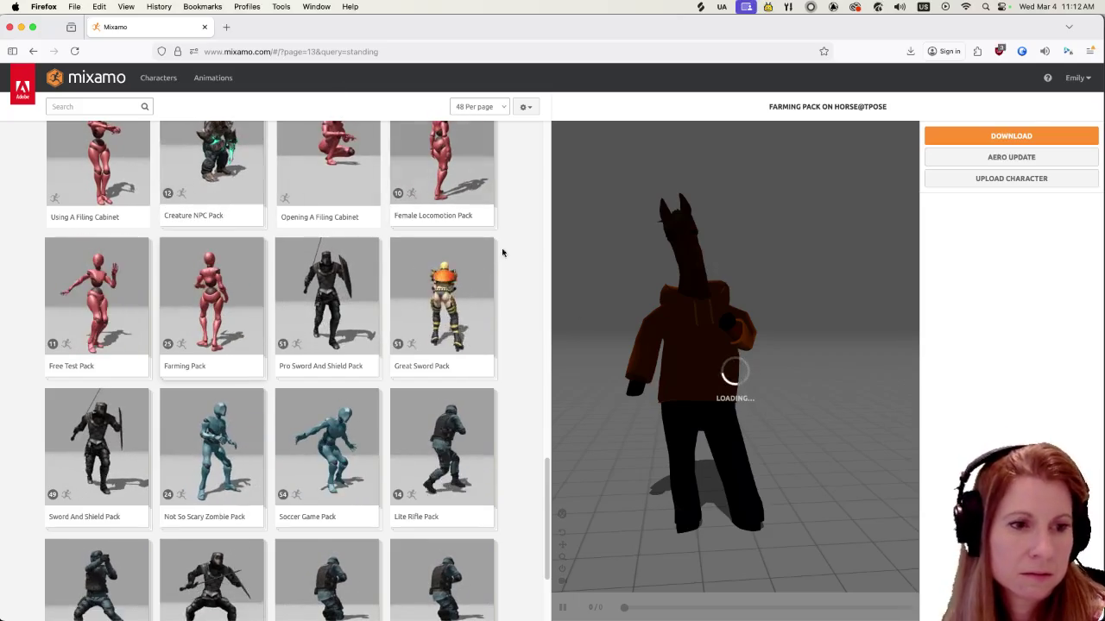
# Remove the 'Standing' search tag from the Mixamo animation list
pyautogui.scroll(-1, 412, 372)
pyautogui.scroll(-3, 413, 372)
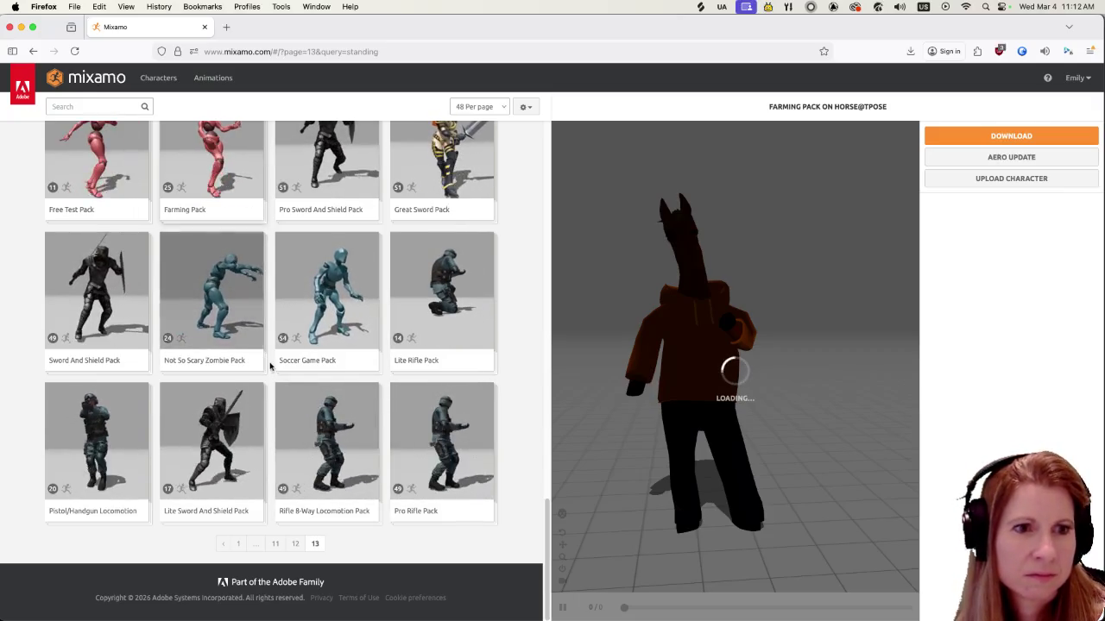
pyautogui.scroll(5, 299, 364)
pyautogui.scroll(10, 300, 364)
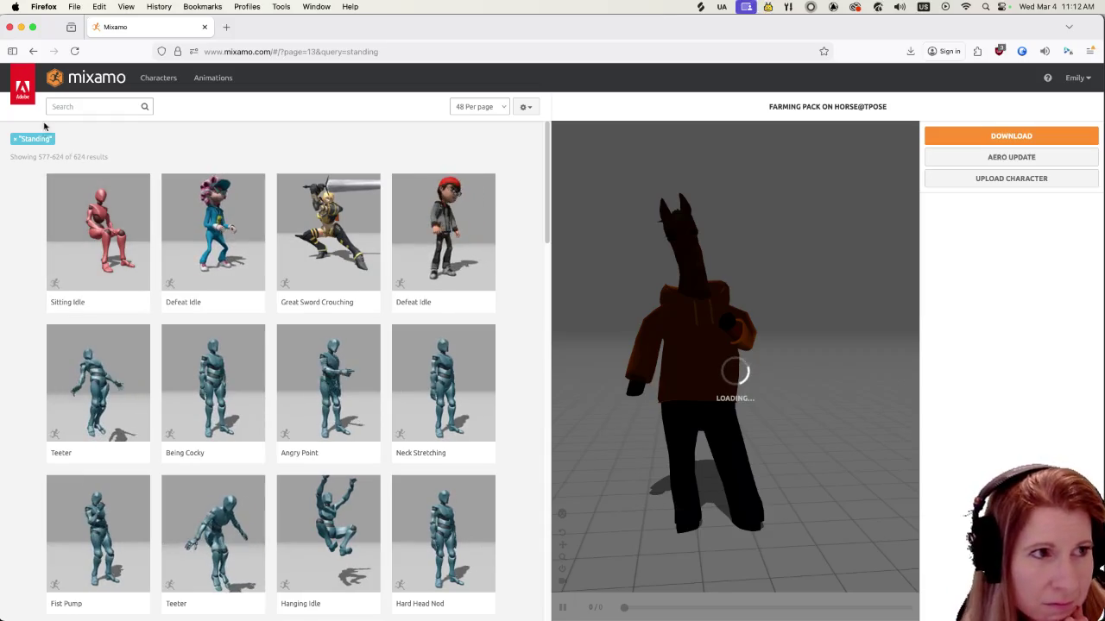
pyautogui.click(13, 139)
# Apply and then clear the Skinning Test genre filter so no genre filter remains
pyautogui.click(79, 108)
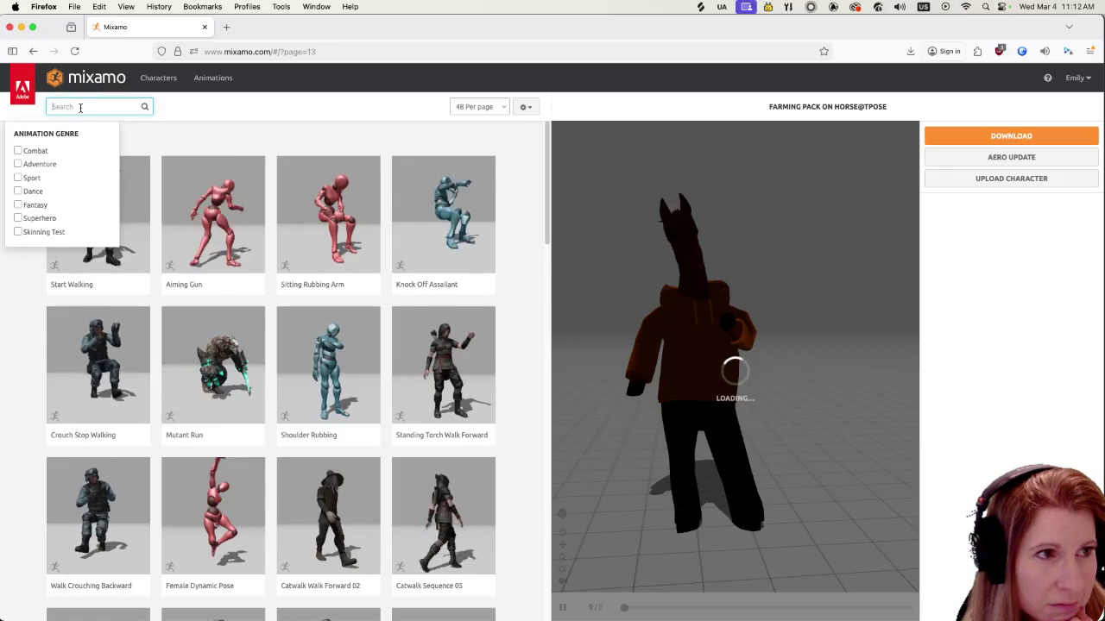
pyautogui.click(20, 232)
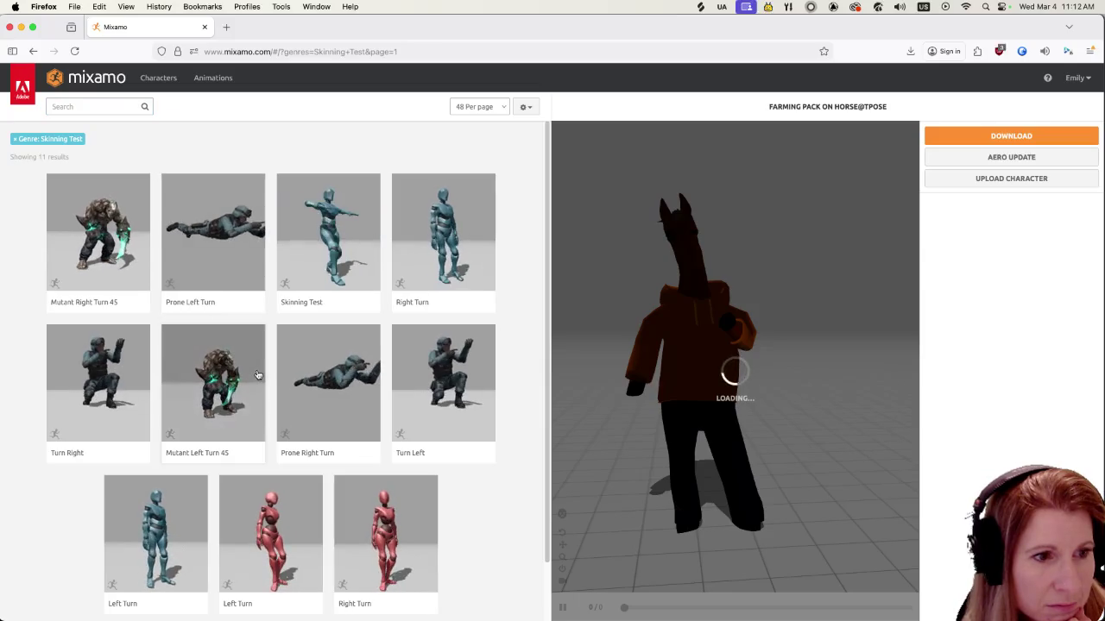
pyautogui.scroll(-2, 294, 401)
pyautogui.scroll(2, 272, 390)
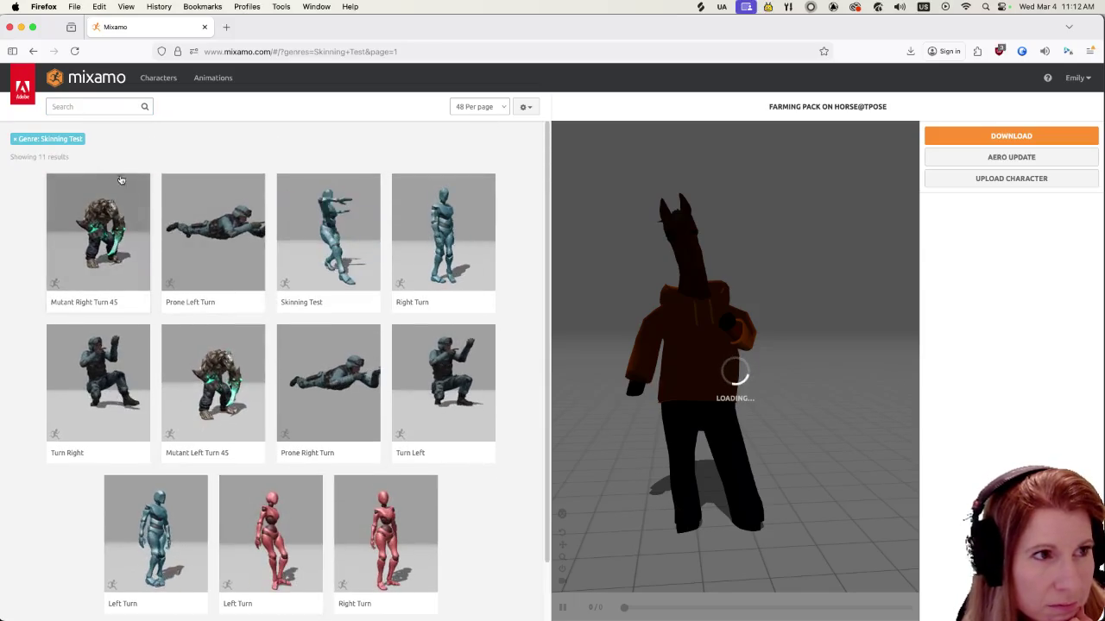
pyautogui.click(43, 139)
pyautogui.click(88, 107)
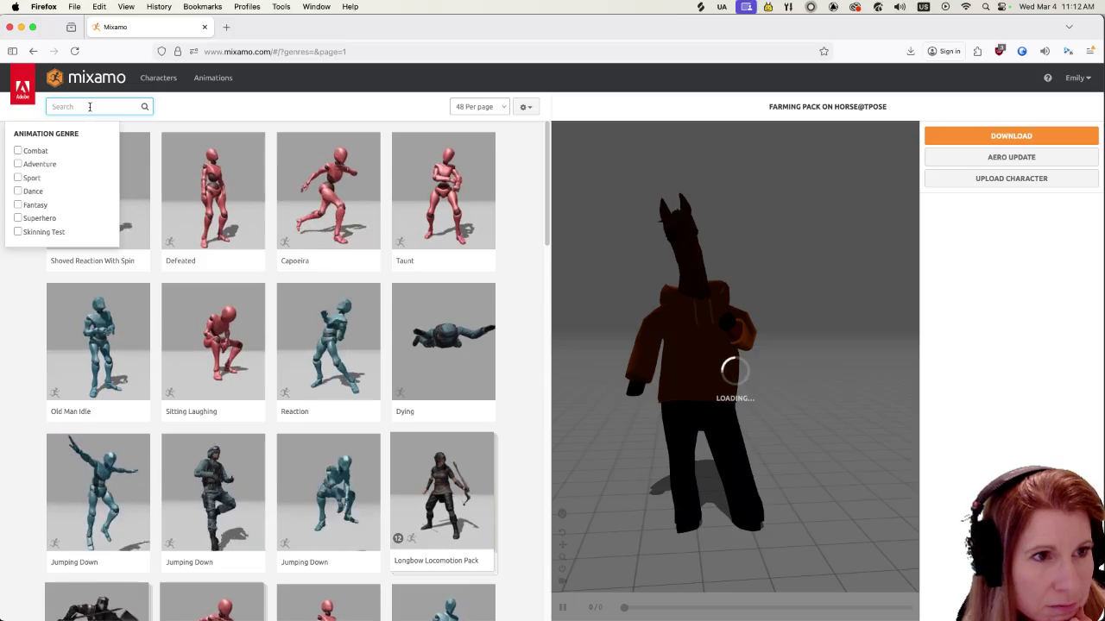
pyautogui.click(200, 112)
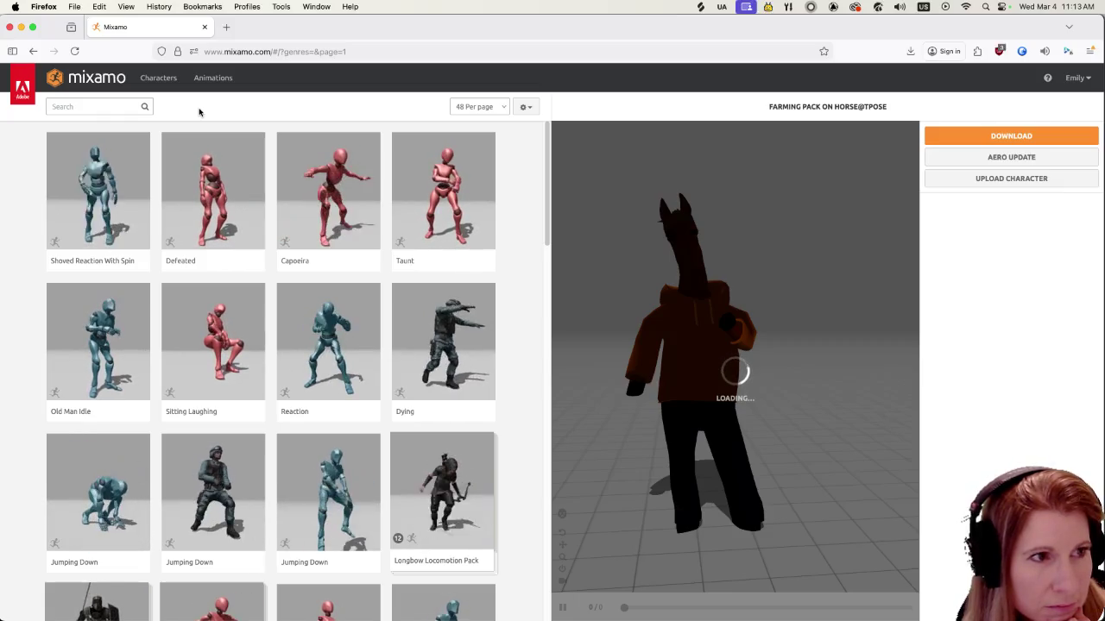
# Search Mixamo for 'idle' animations
pyautogui.click(96, 106)
pyautogui.write('idle')
pyautogui.press('Return')
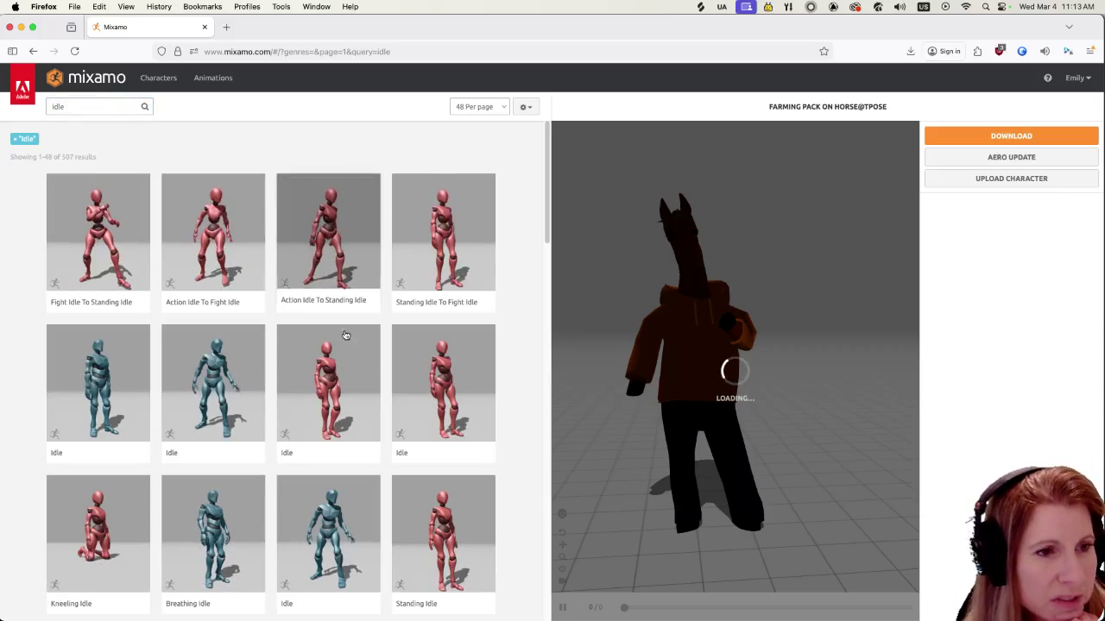
pyautogui.scroll(-5, 342, 328)
pyautogui.scroll(-2, 337, 407)
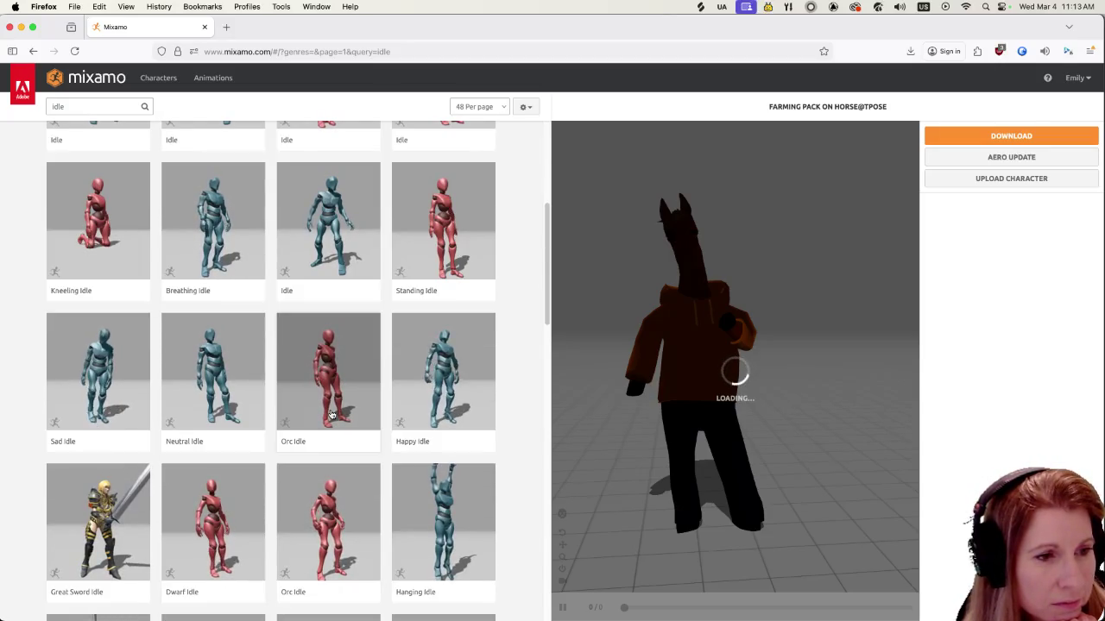
pyautogui.scroll(-1, 332, 415)
# Preview Orc Idle, Dwarf Idle and Warrior Idle on the horse, then Victory Idle from page 2
pyautogui.click(316, 455)
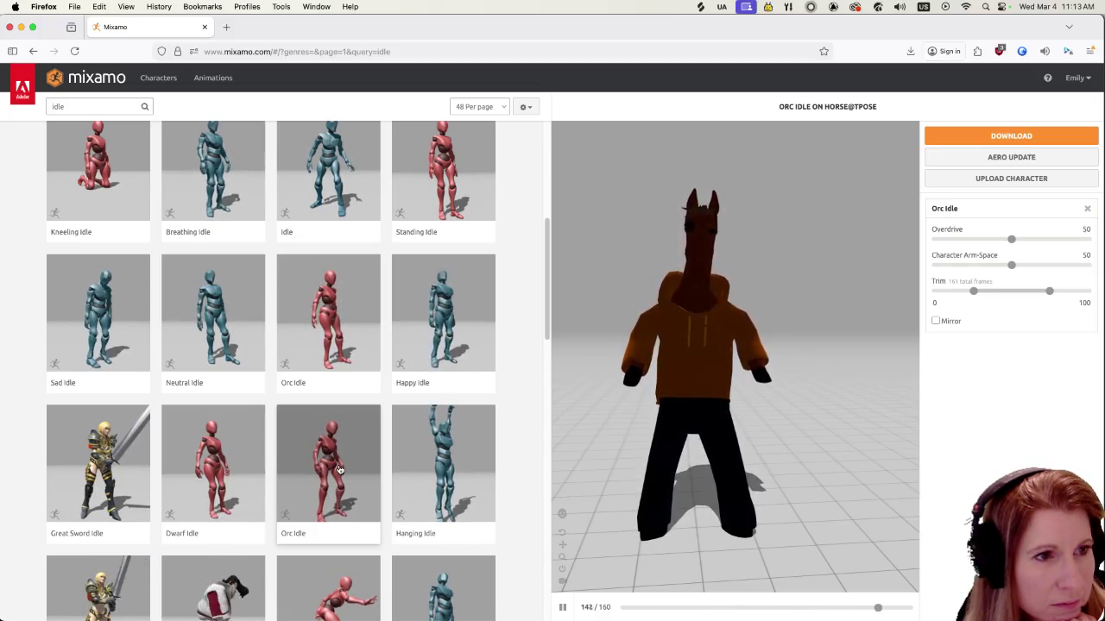
pyautogui.scroll(-6, 339, 468)
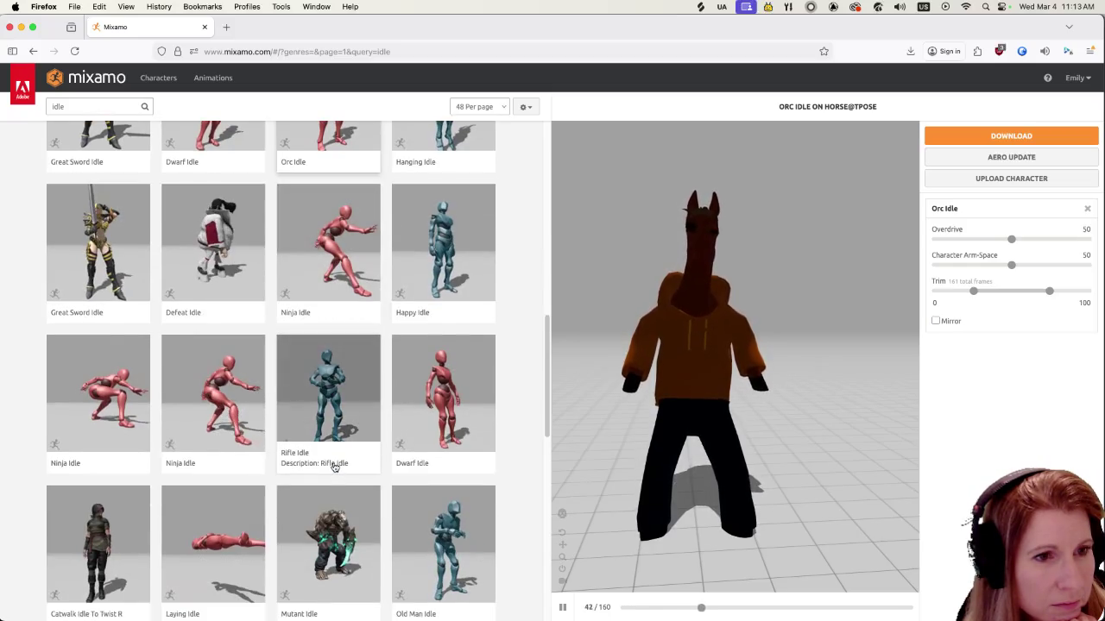
pyautogui.scroll(-10, 335, 466)
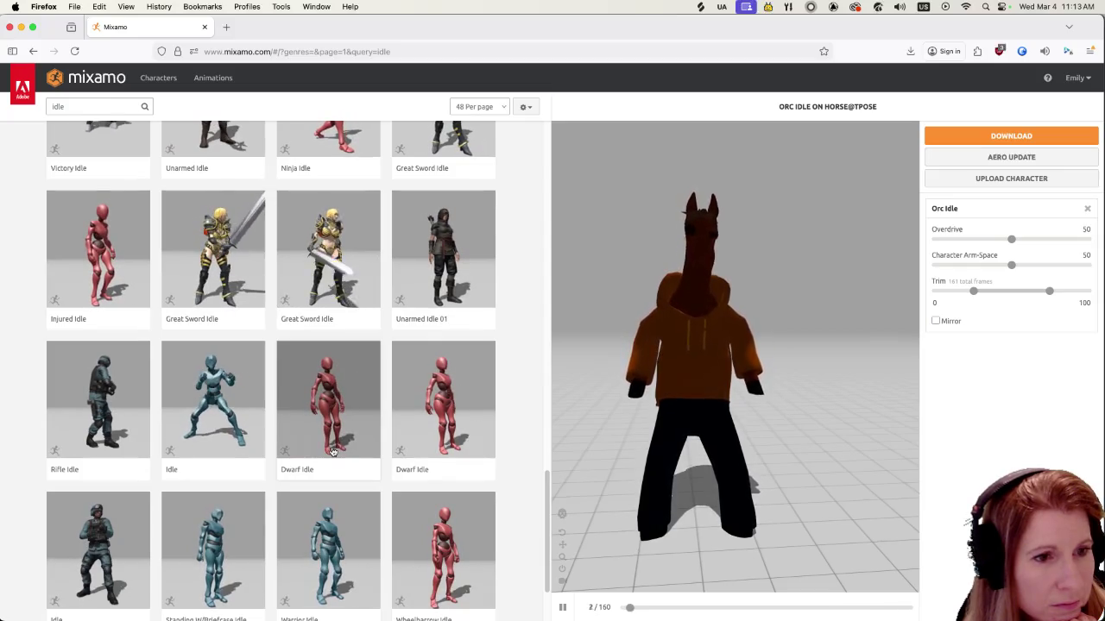
pyautogui.click(333, 449)
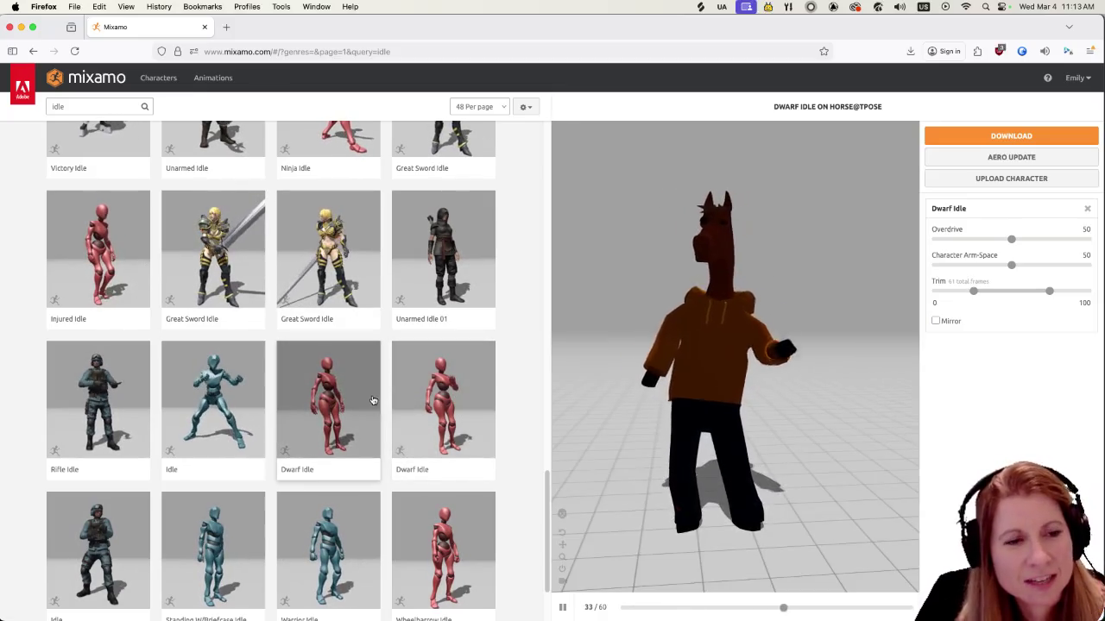
pyautogui.scroll(-2, 345, 413)
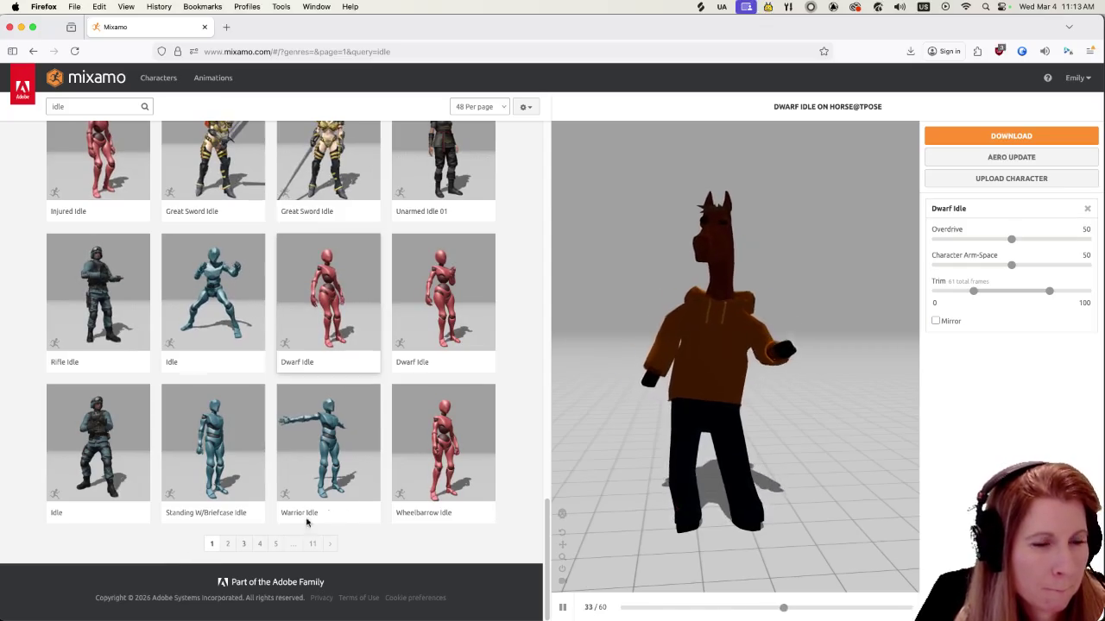
pyautogui.click(344, 429)
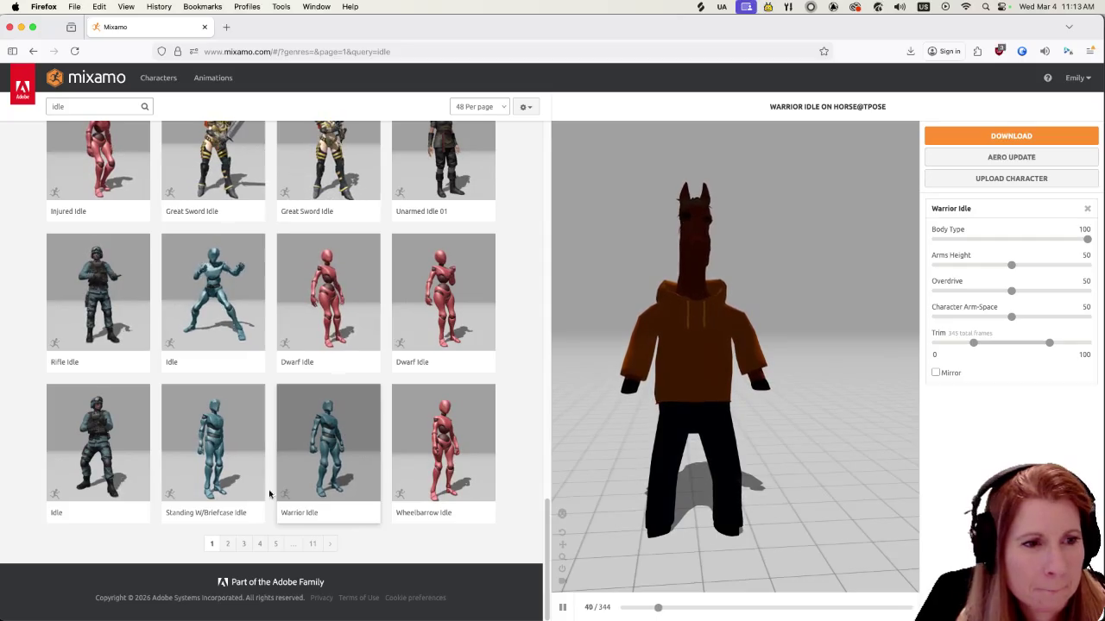
pyautogui.click(231, 545)
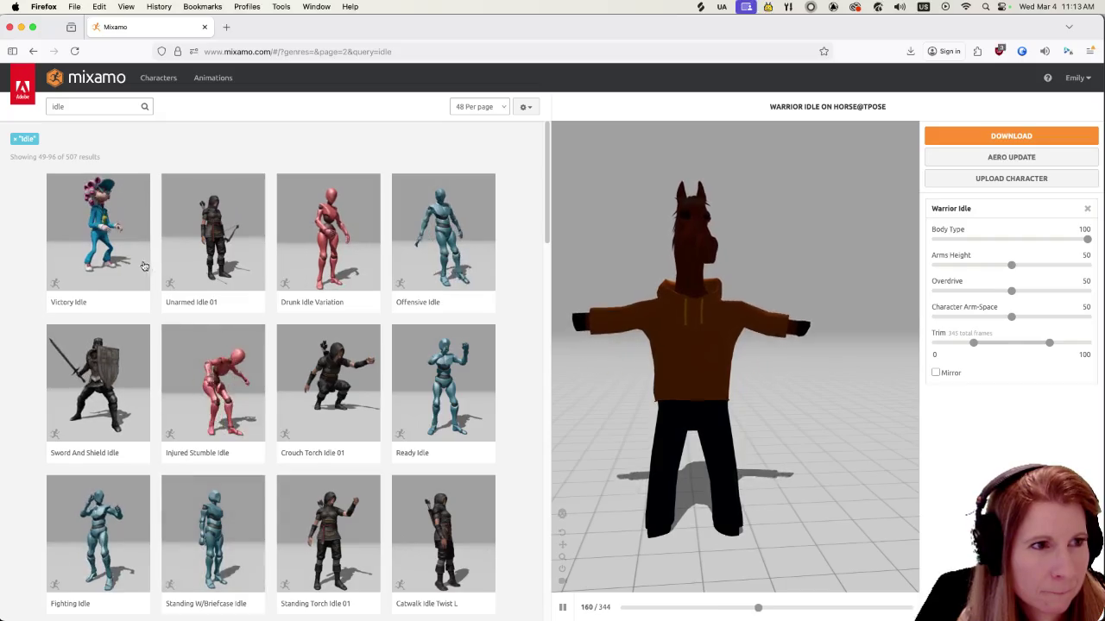
pyautogui.click(108, 227)
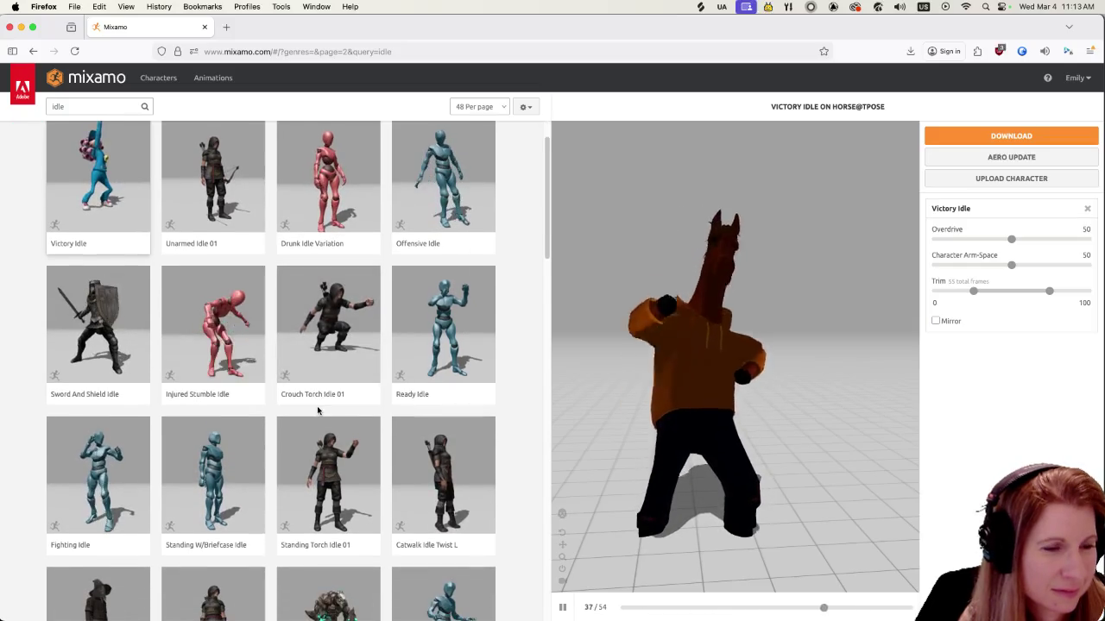
# Scroll through page 2 of the idle results and move on to page 3
pyautogui.scroll(-3, 316, 412)
pyautogui.scroll(-2, 315, 413)
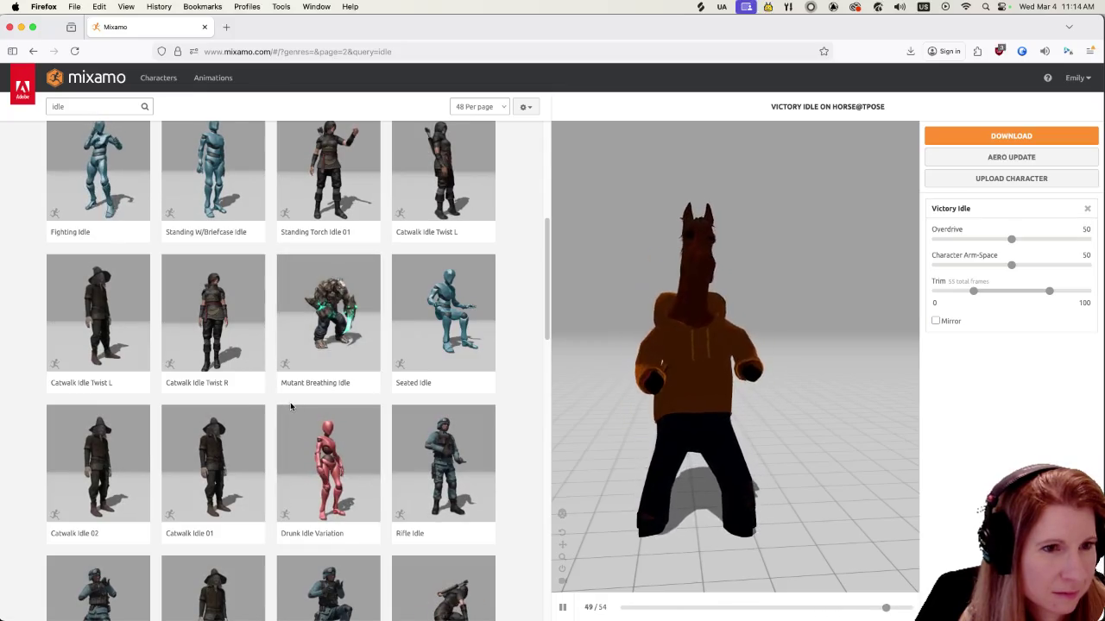
pyautogui.scroll(-5, 291, 407)
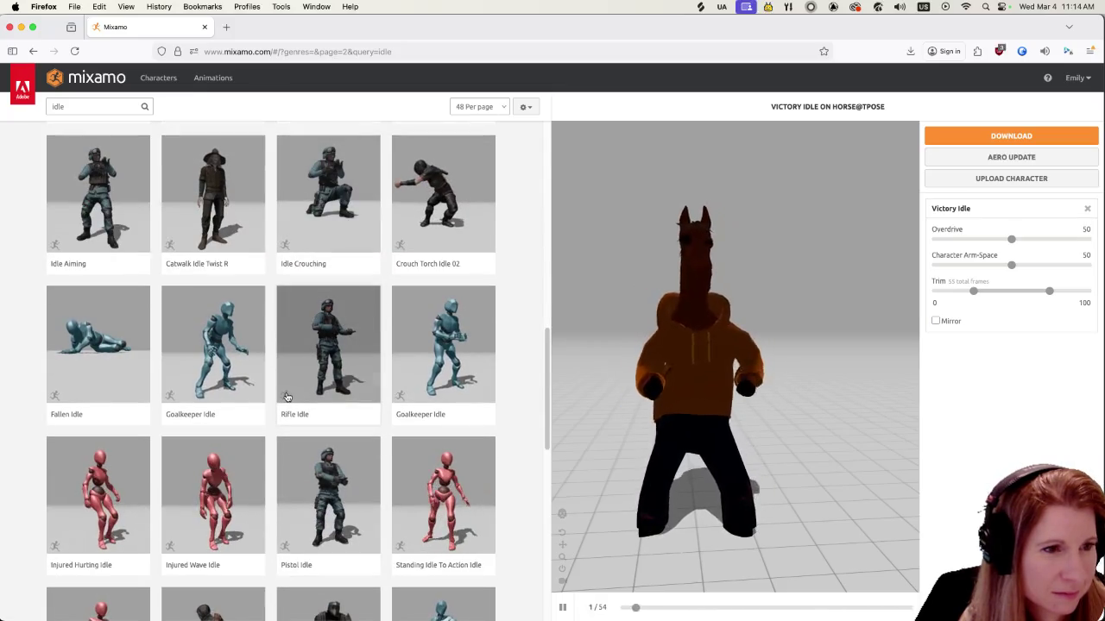
pyautogui.scroll(-1, 285, 397)
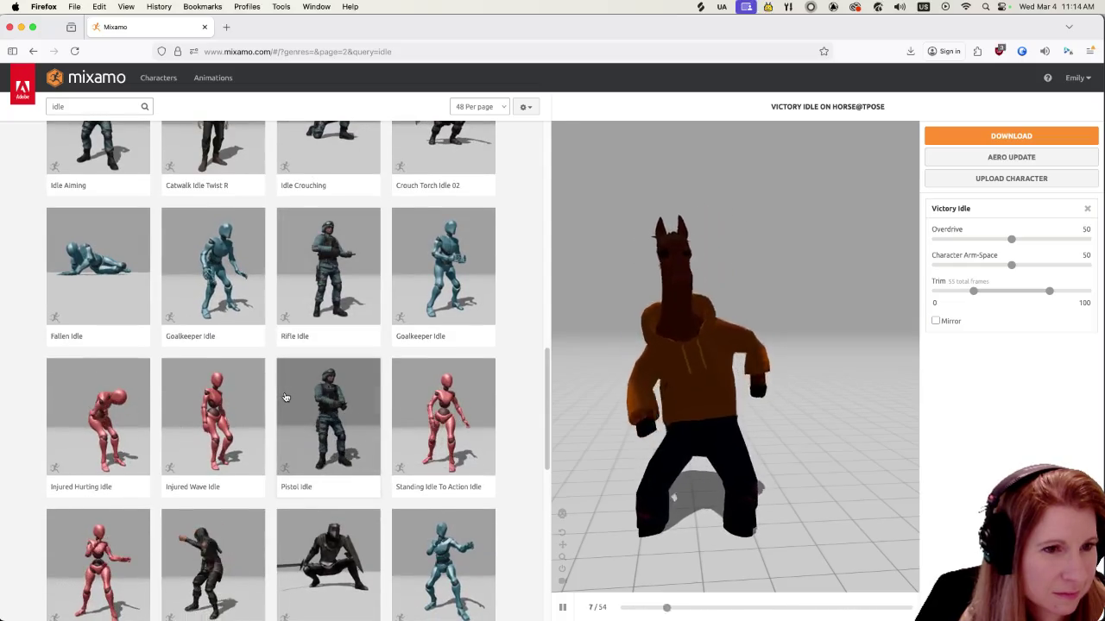
pyautogui.scroll(-3, 286, 396)
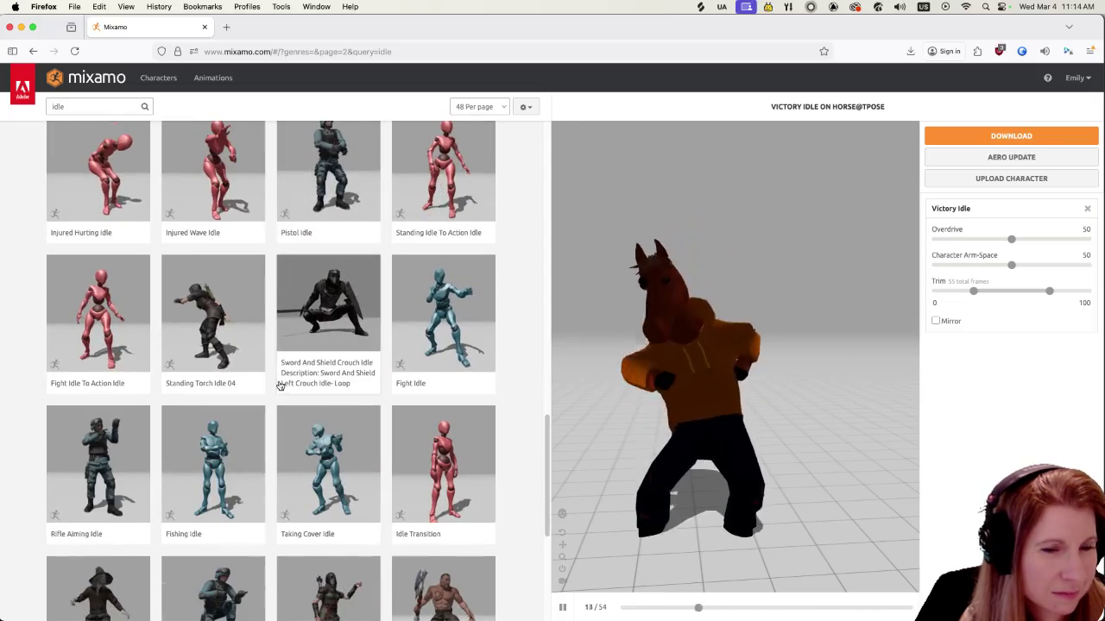
pyautogui.scroll(-2, 254, 381)
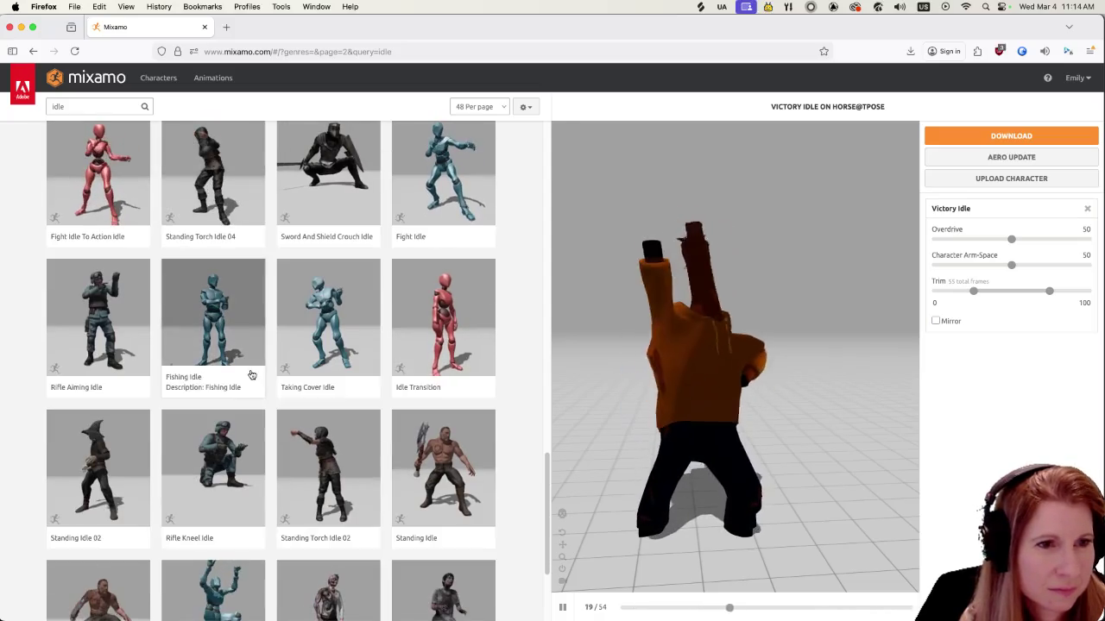
pyautogui.scroll(-2, 251, 374)
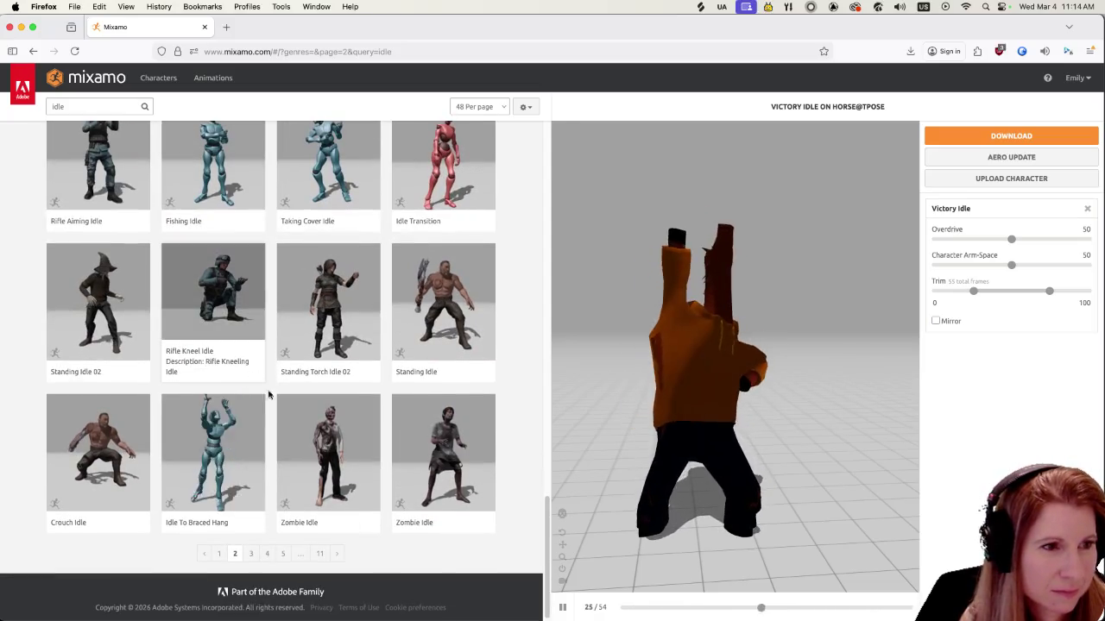
pyautogui.click(245, 553)
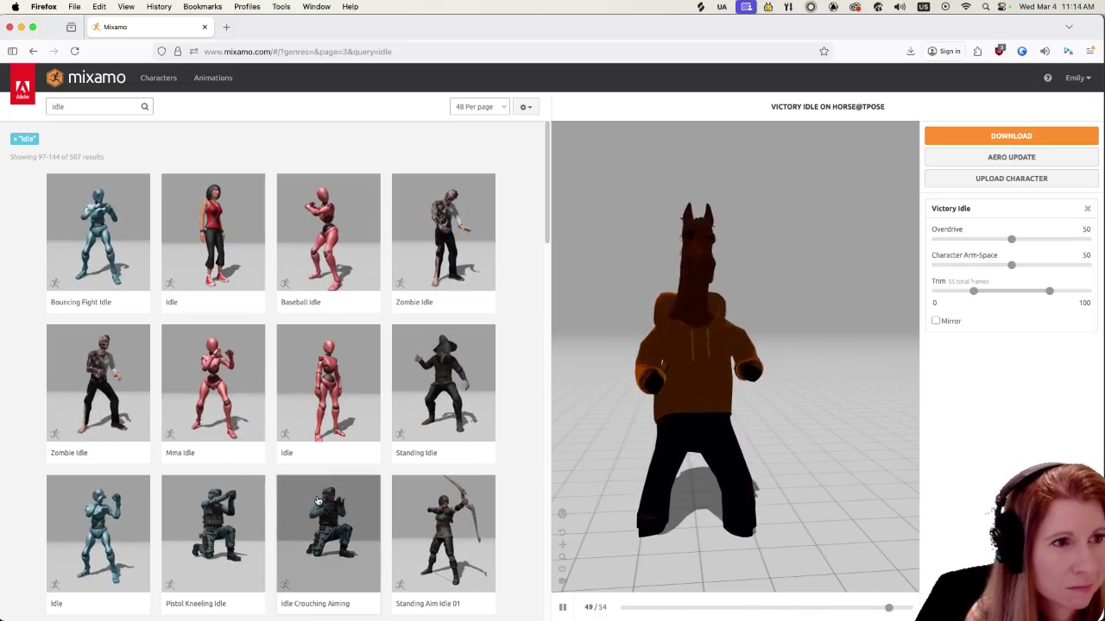
# Scroll through page 3 of the idle results and go to page 4
pyautogui.scroll(-6, 317, 500)
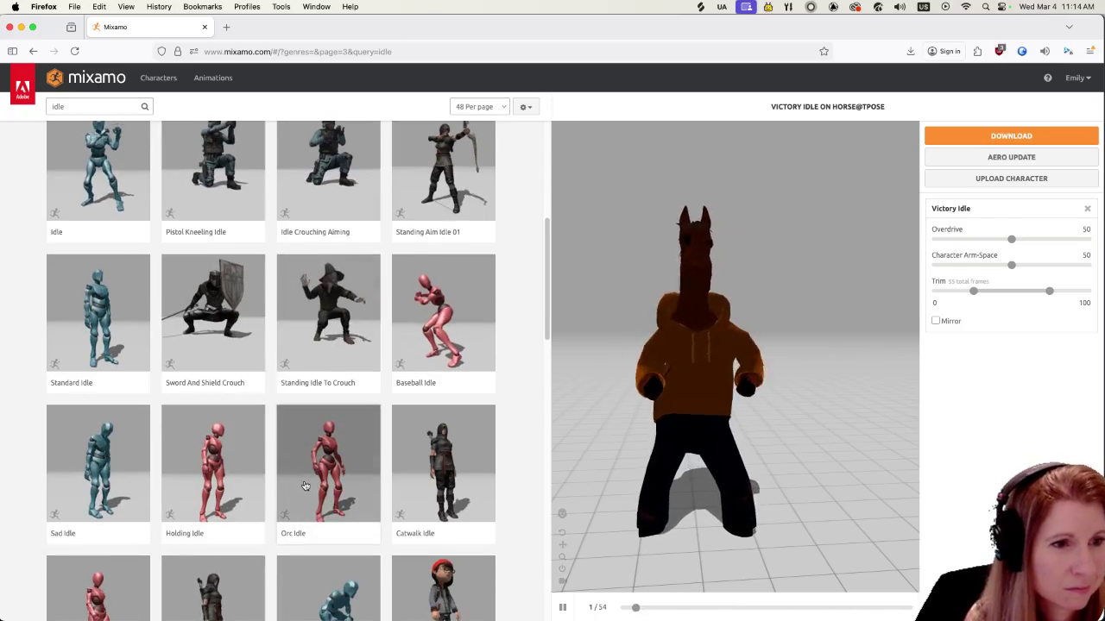
pyautogui.scroll(-5, 302, 489)
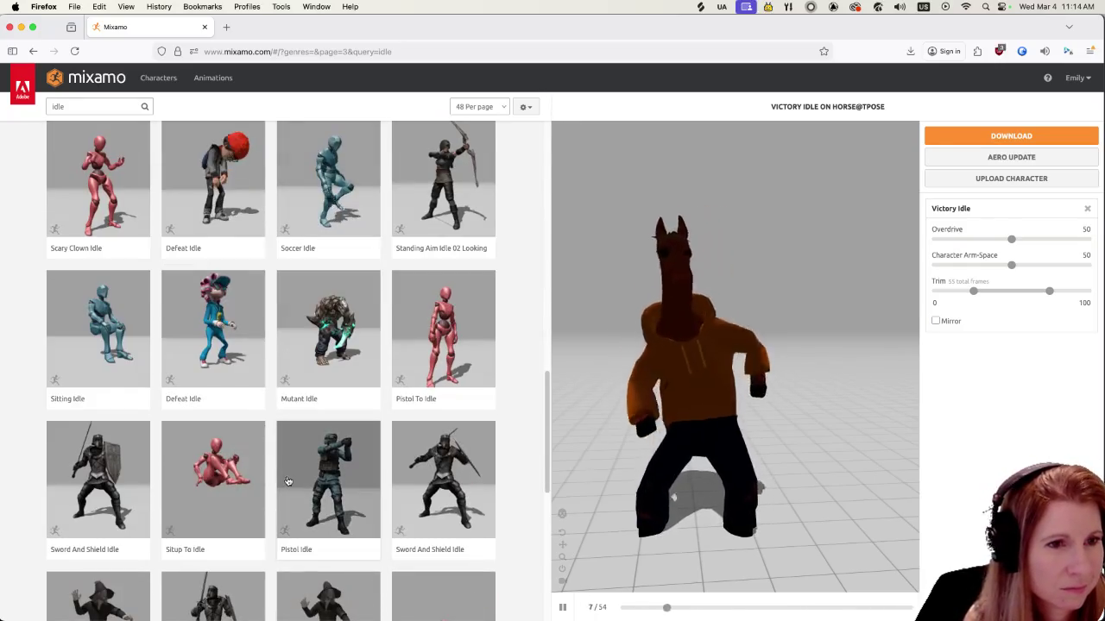
pyautogui.scroll(-2, 285, 475)
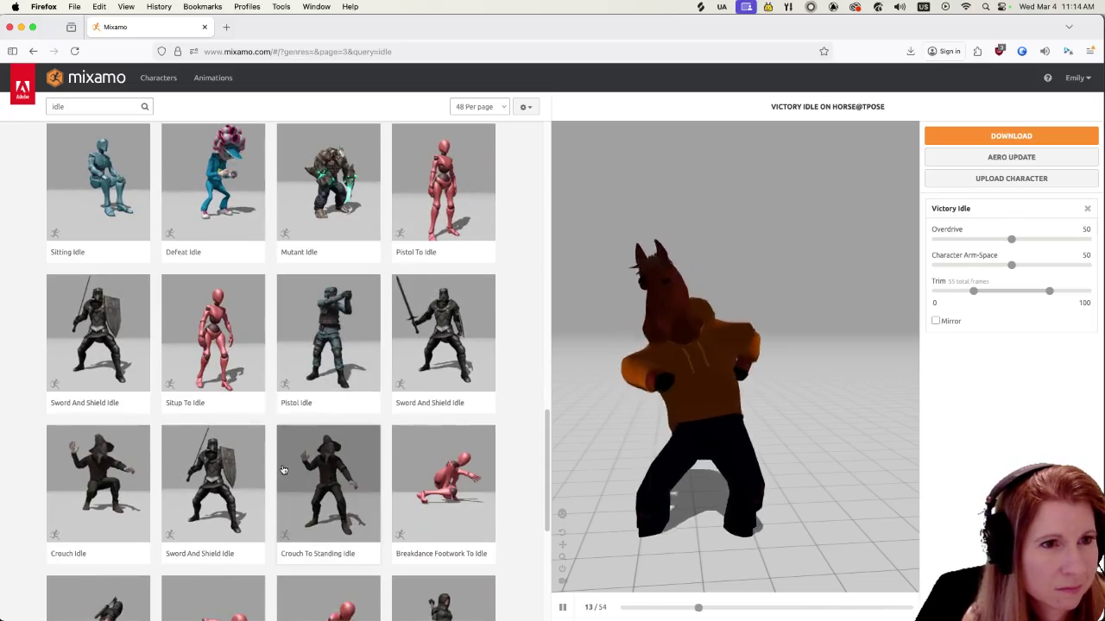
pyautogui.scroll(-2, 278, 464)
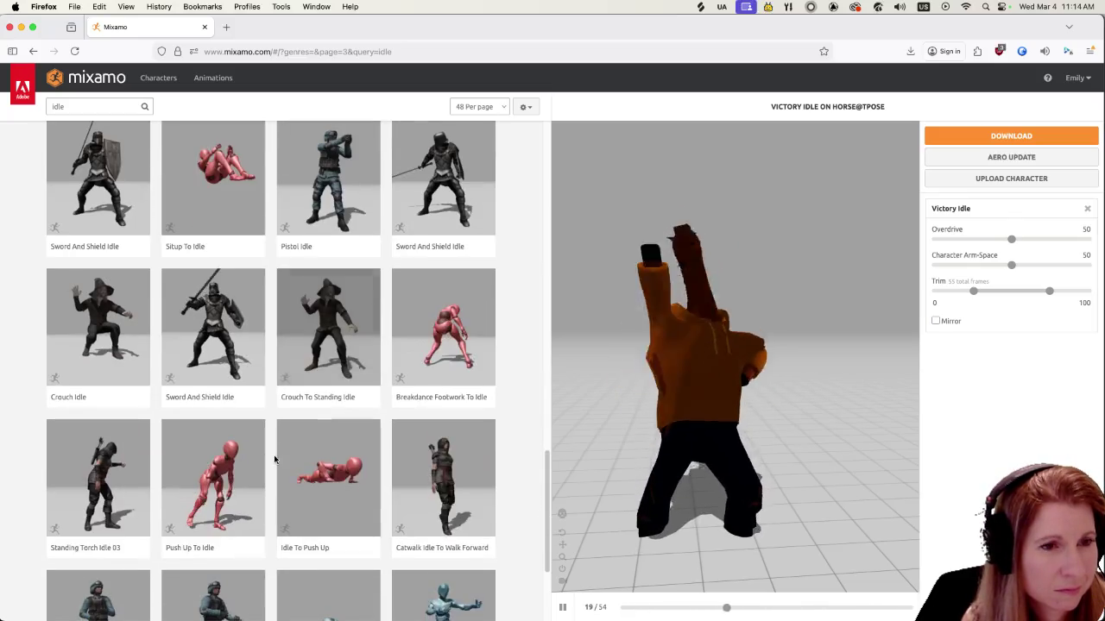
pyautogui.scroll(-3, 273, 456)
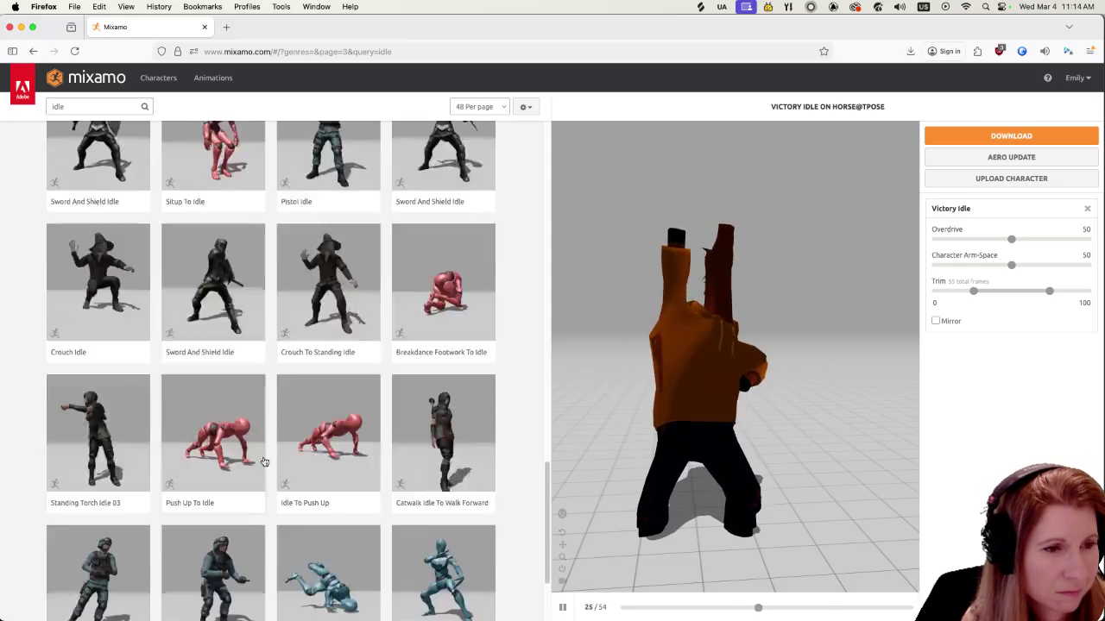
pyautogui.click(266, 544)
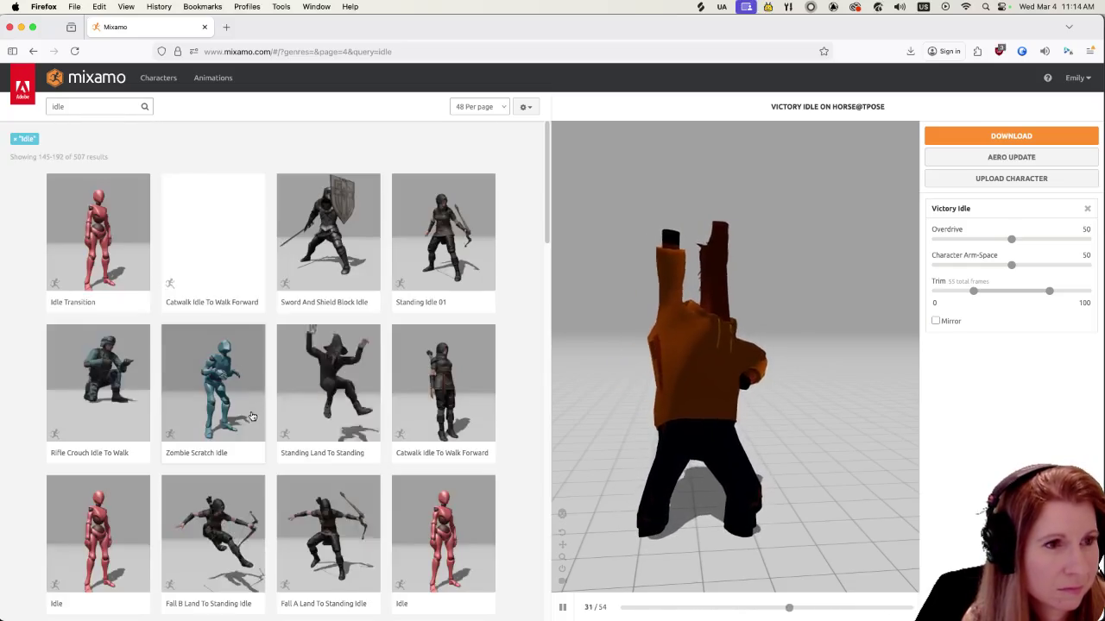
# Review page 4 of the idle results, including Knife Idle and Crouch Idle 01, then advance to page 5
pyautogui.scroll(-2, 308, 454)
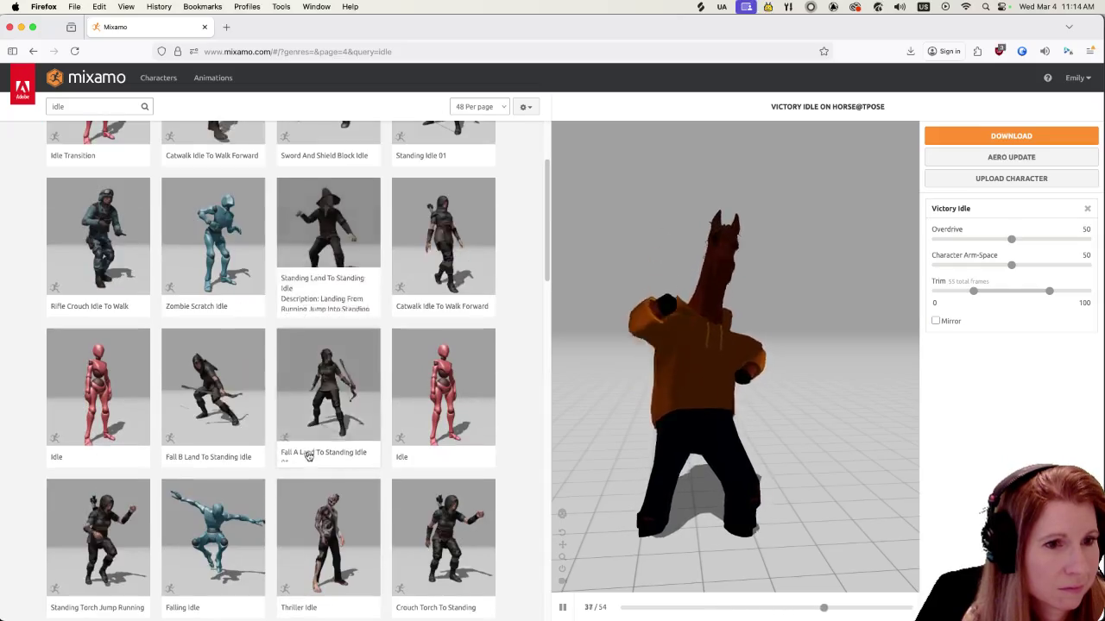
pyautogui.scroll(-2, 308, 452)
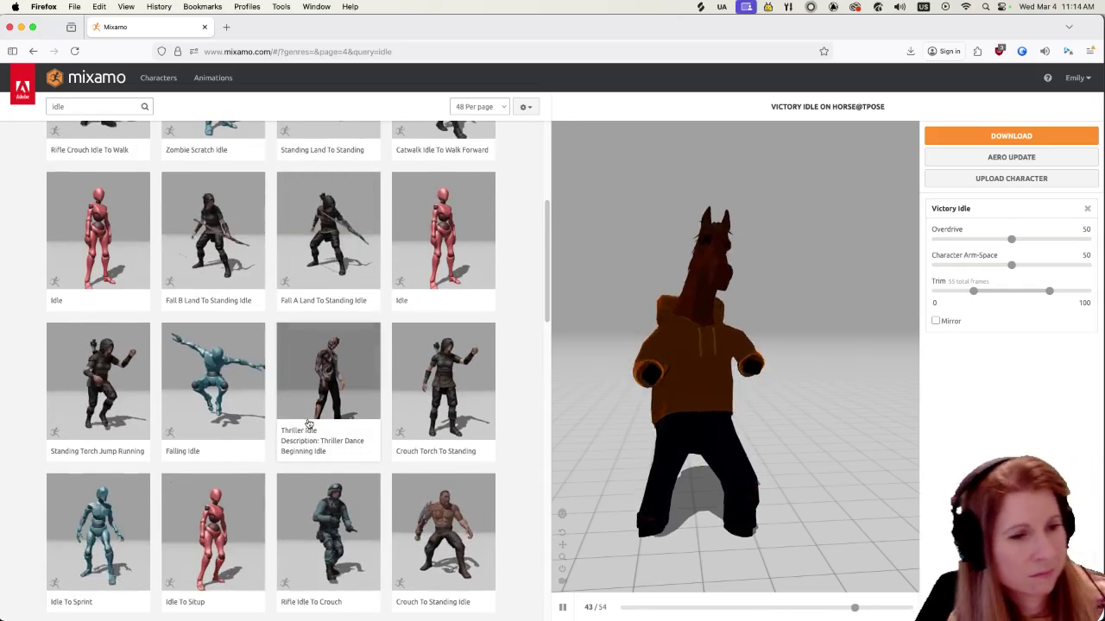
pyautogui.scroll(-2, 302, 411)
pyautogui.scroll(-1, 302, 410)
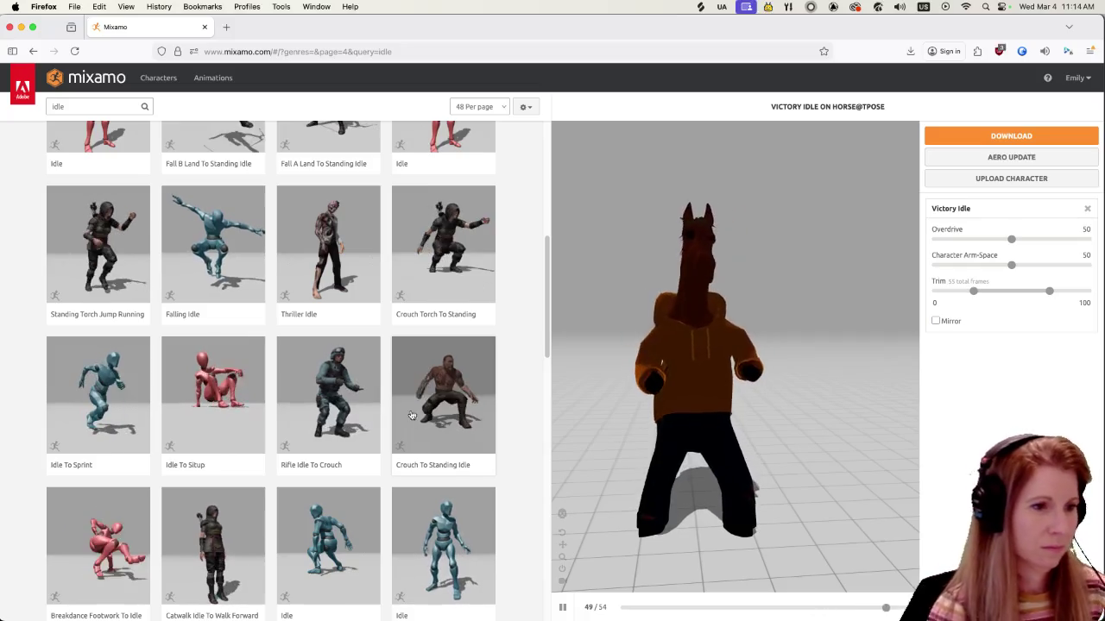
pyautogui.scroll(-5, 375, 382)
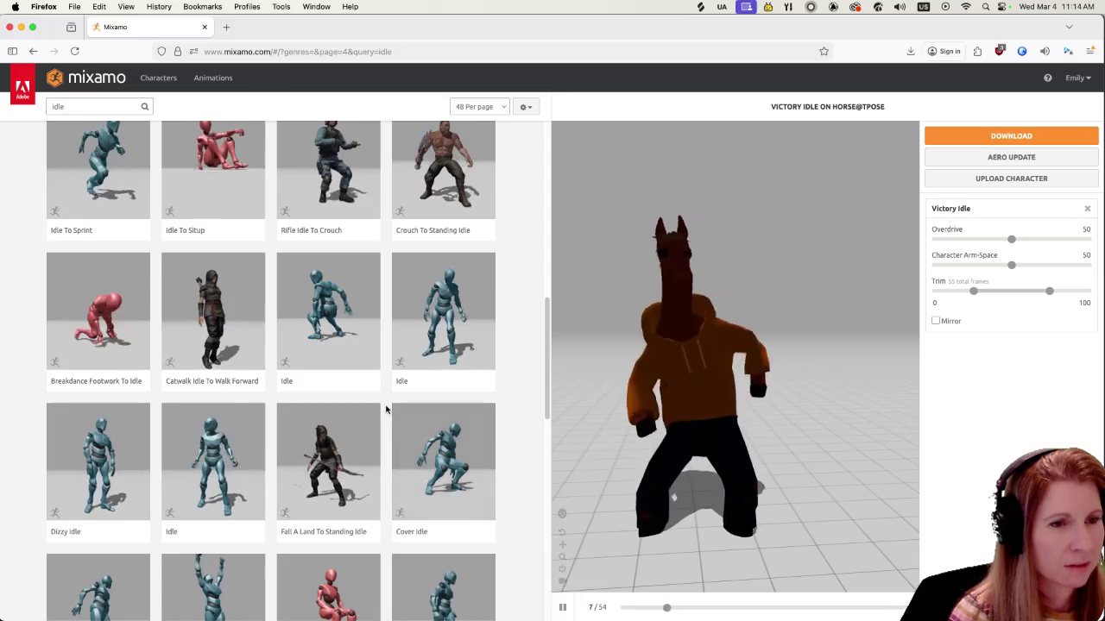
pyautogui.scroll(-3, 386, 410)
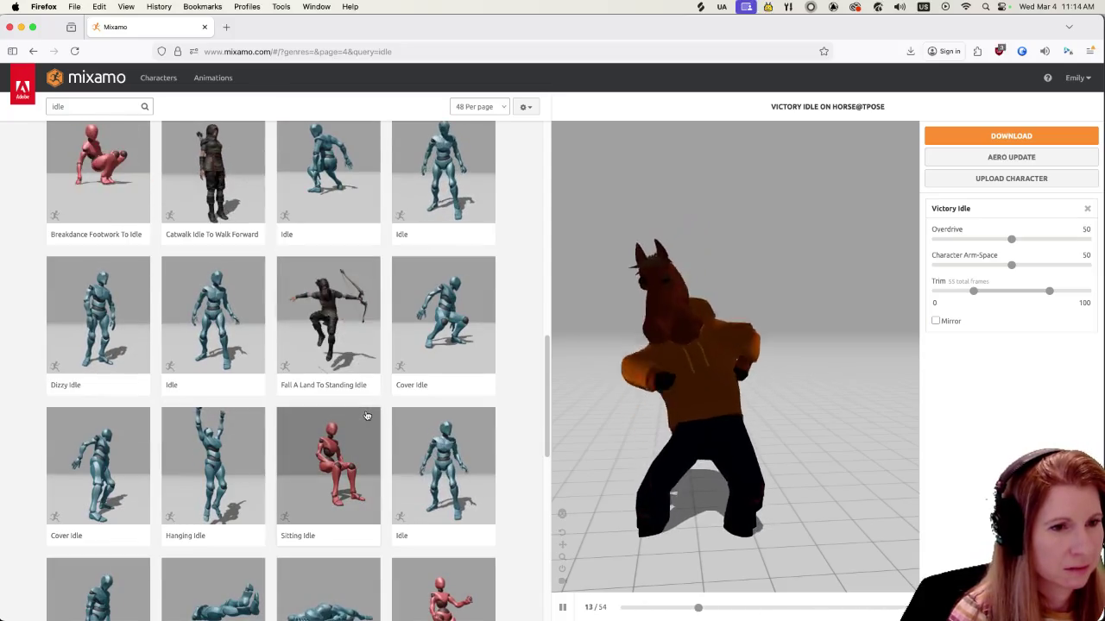
pyautogui.scroll(-5, 366, 416)
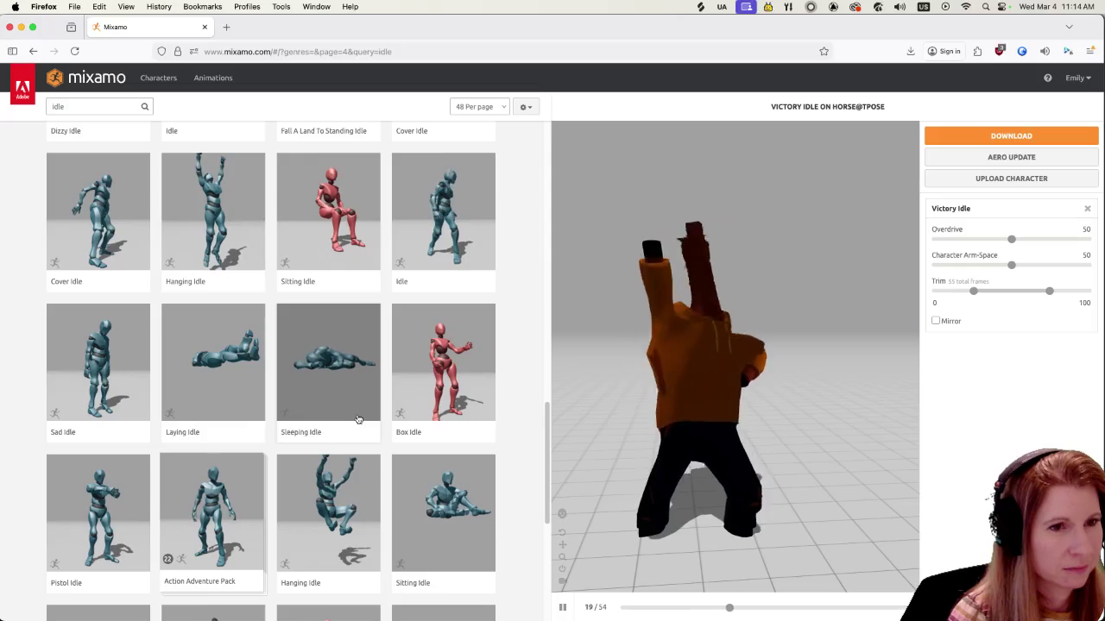
pyautogui.scroll(-3, 357, 419)
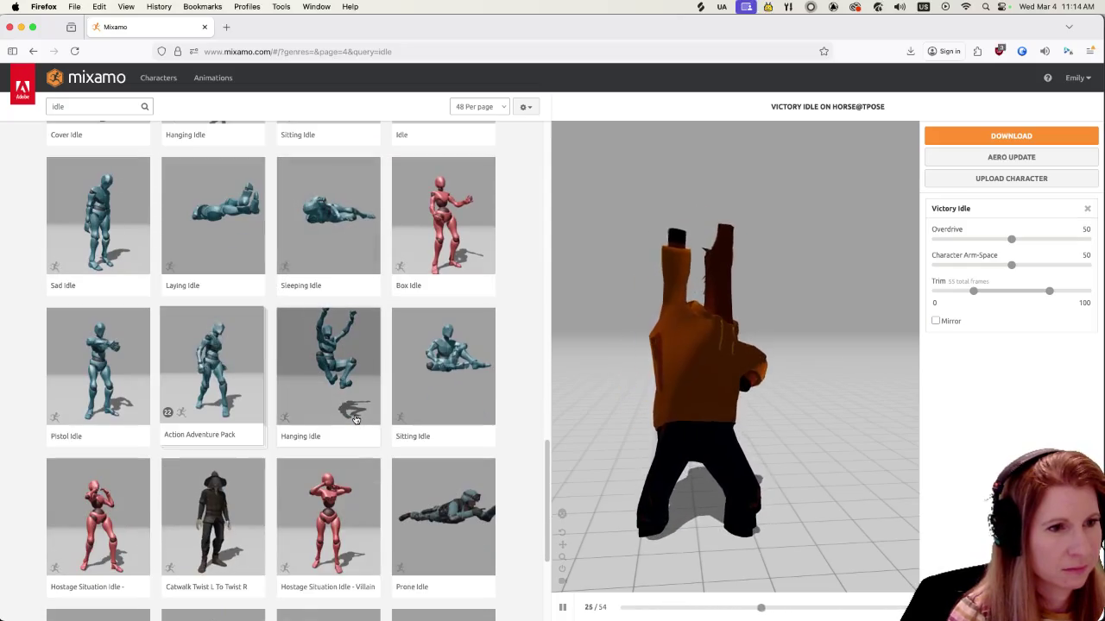
pyautogui.scroll(-3, 354, 420)
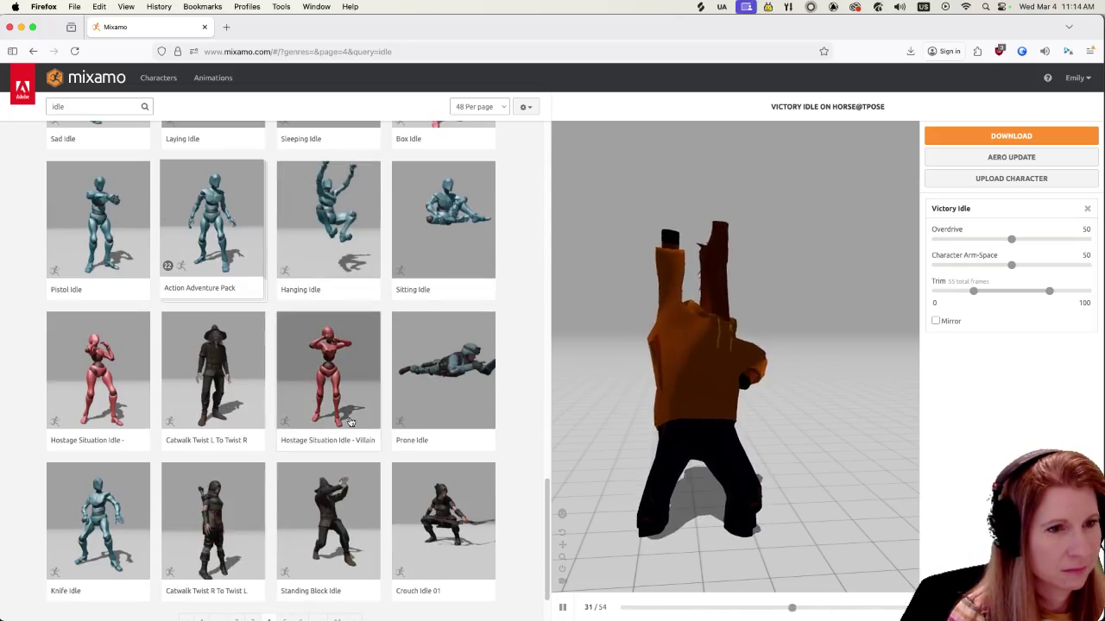
pyautogui.scroll(-2, 349, 422)
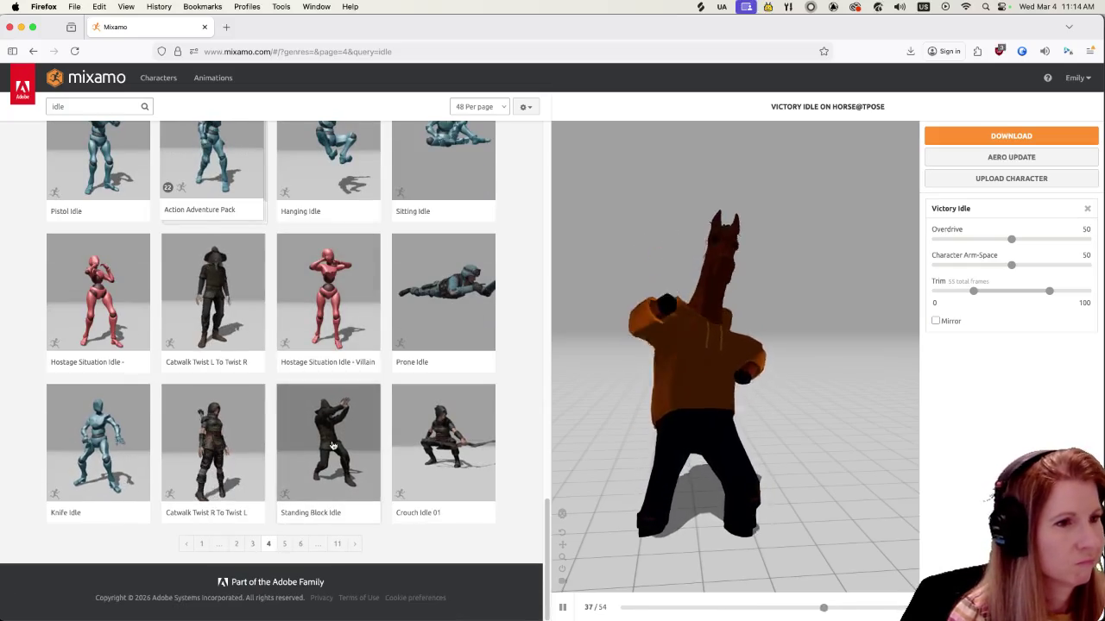
pyautogui.click(290, 543)
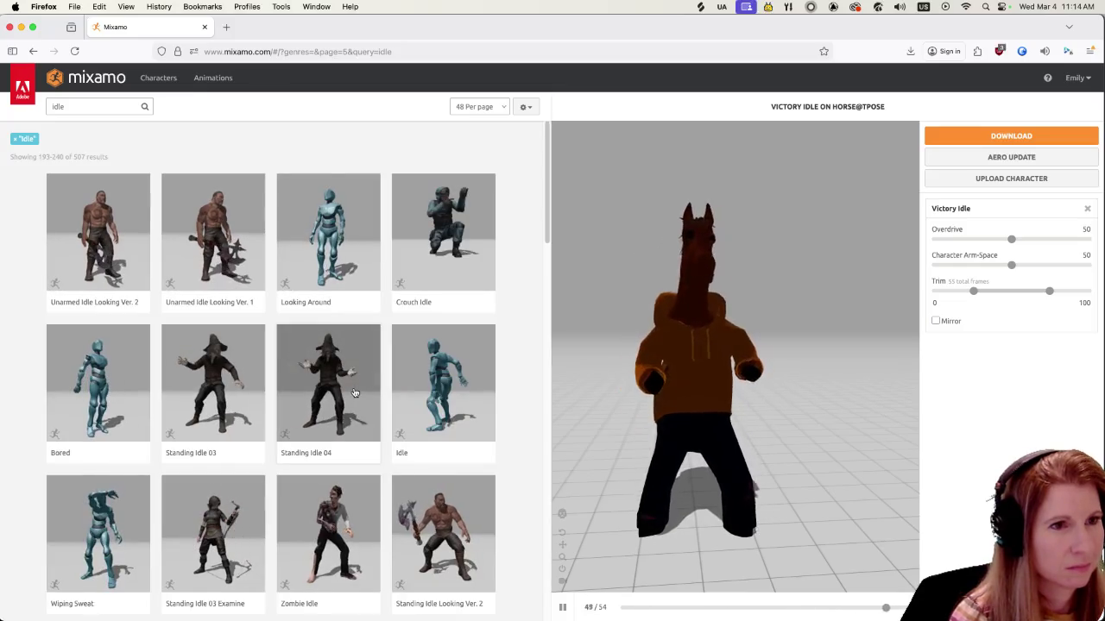
# Preview Looking Around on the horse with Overdrive 3, then go to page 6 of results
pyautogui.click(328, 242)
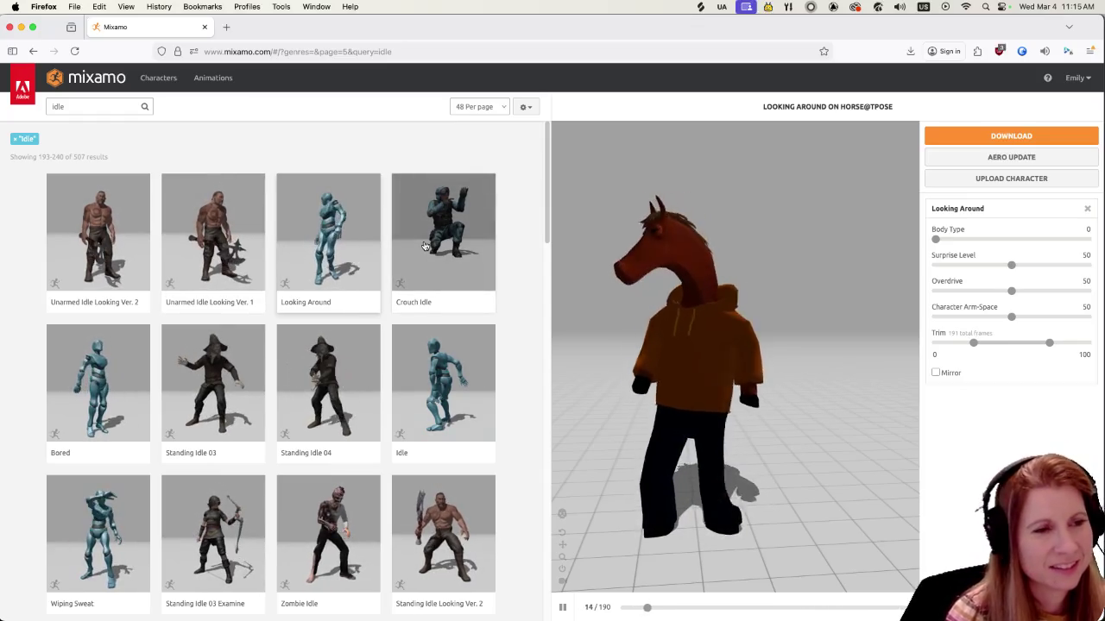
pyautogui.click(939, 292)
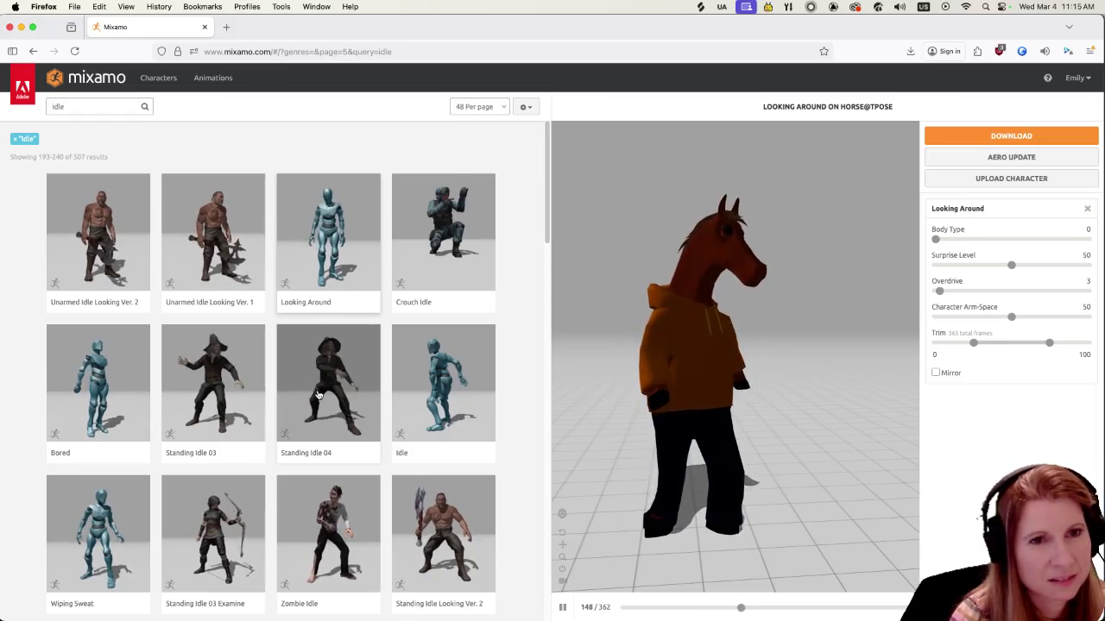
pyautogui.scroll(-5, 317, 394)
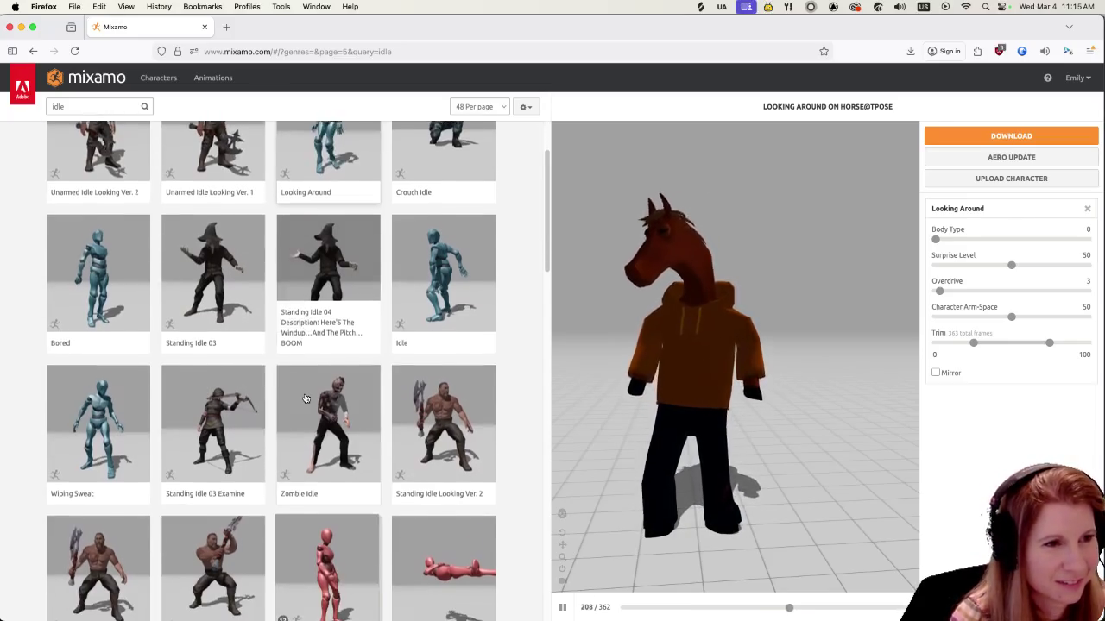
pyautogui.scroll(-6, 303, 399)
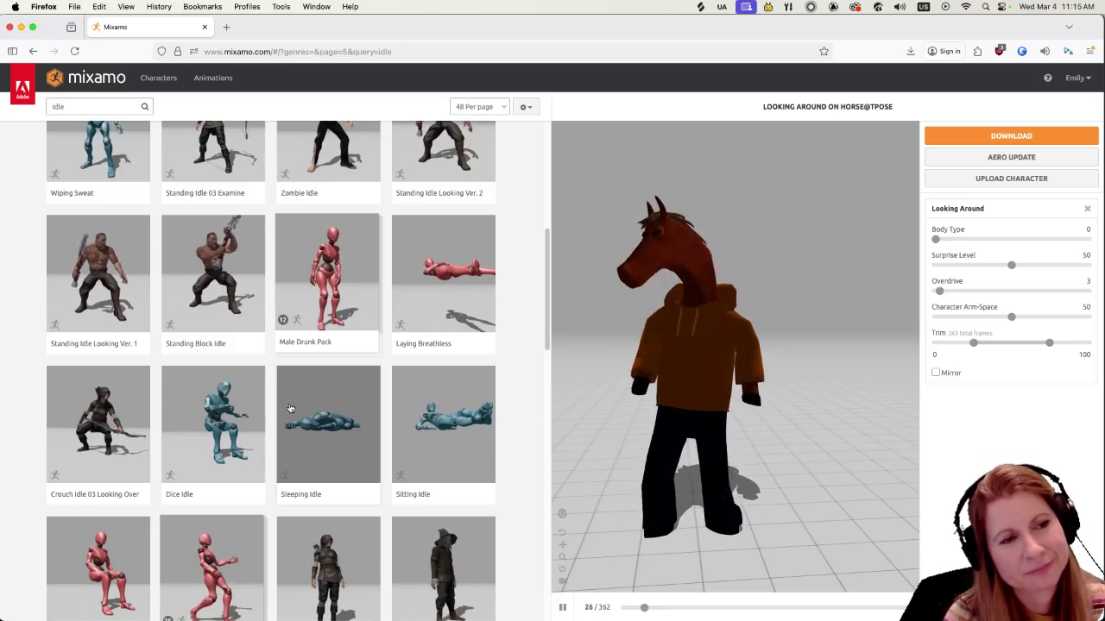
pyautogui.scroll(-3, 290, 407)
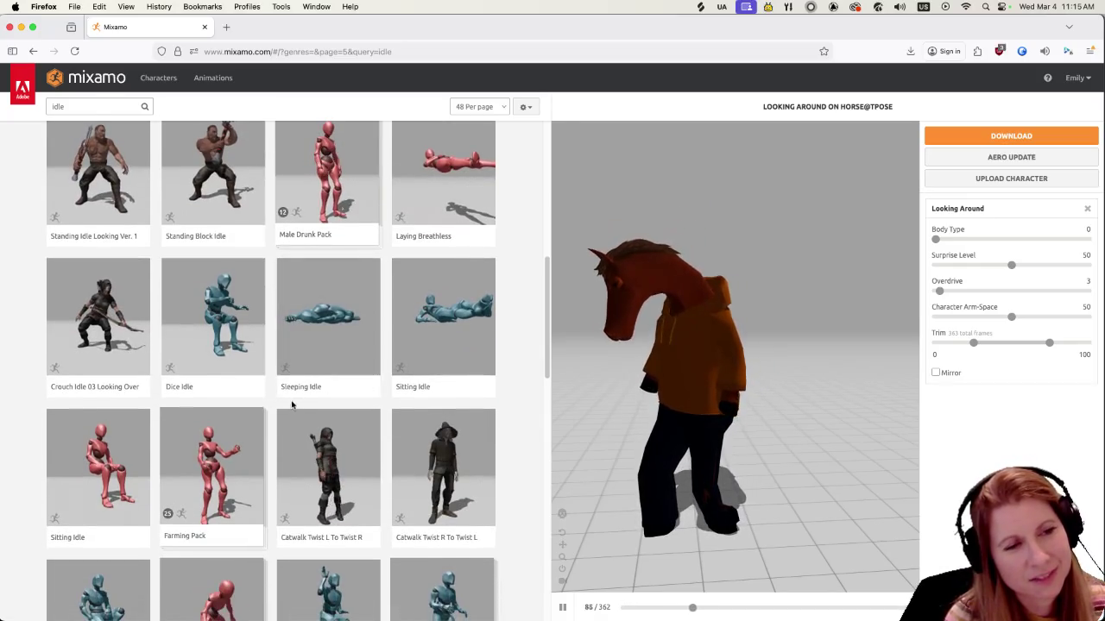
pyautogui.scroll(-2, 349, 430)
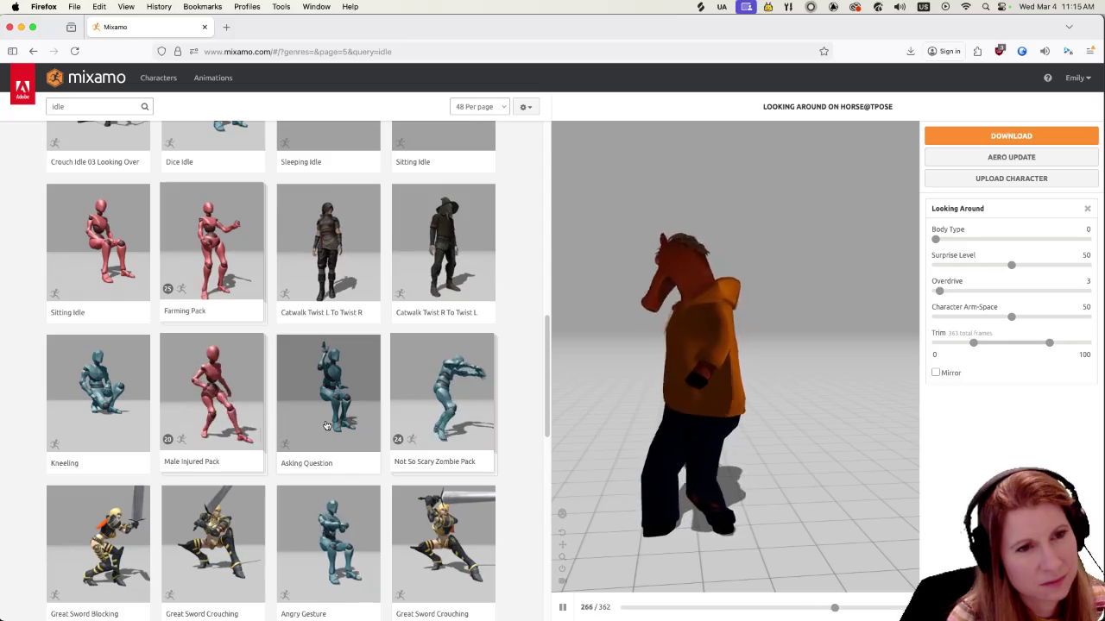
pyautogui.scroll(-8, 321, 426)
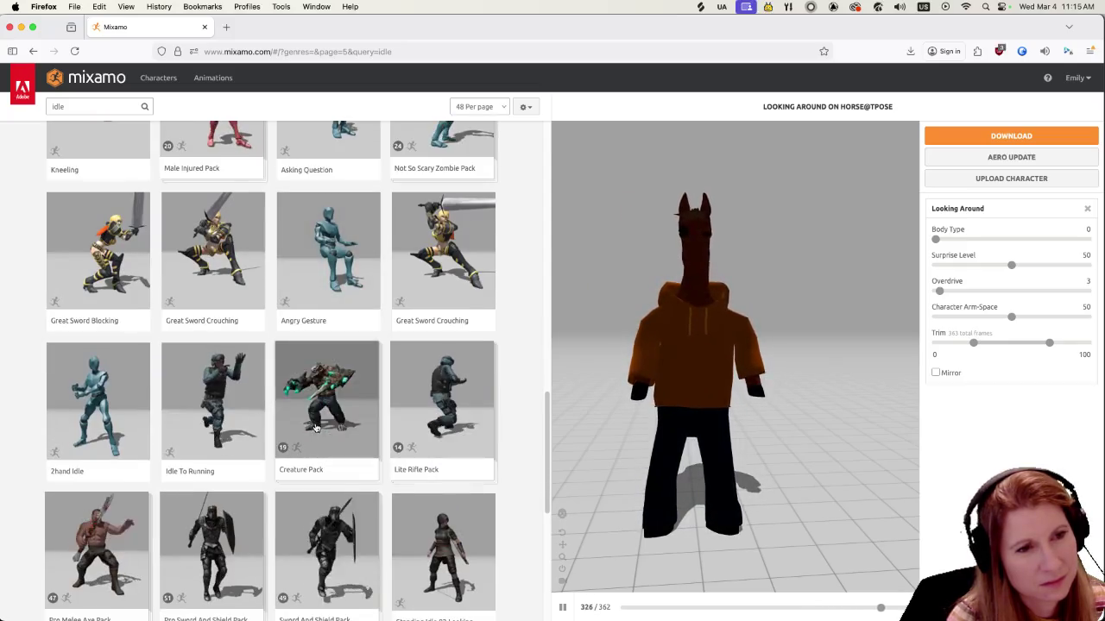
pyautogui.scroll(-10, 316, 428)
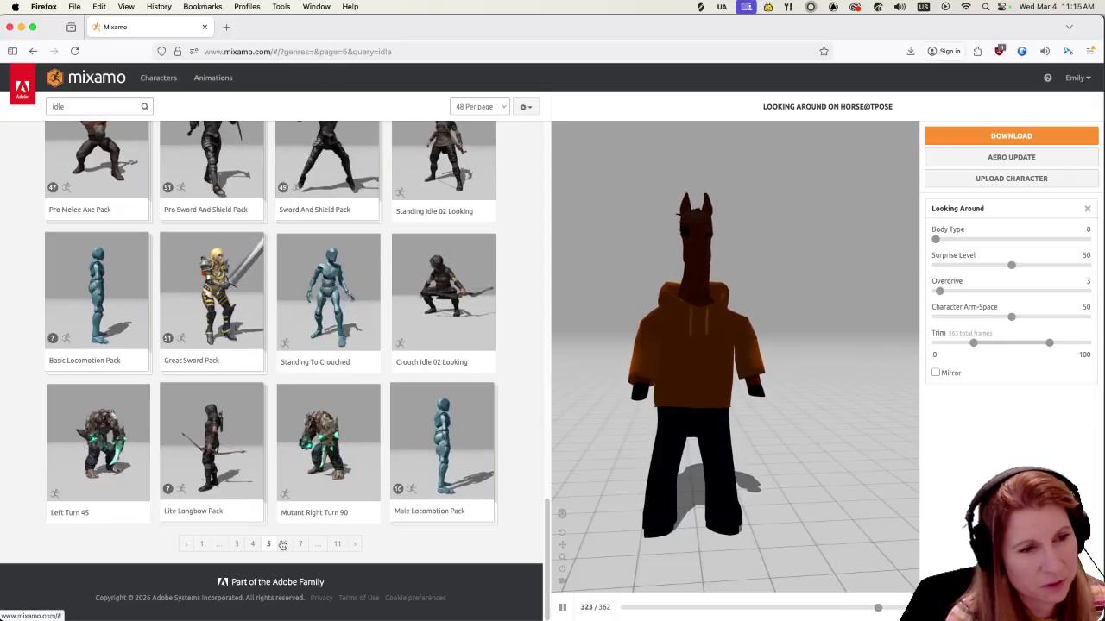
pyautogui.click(284, 544)
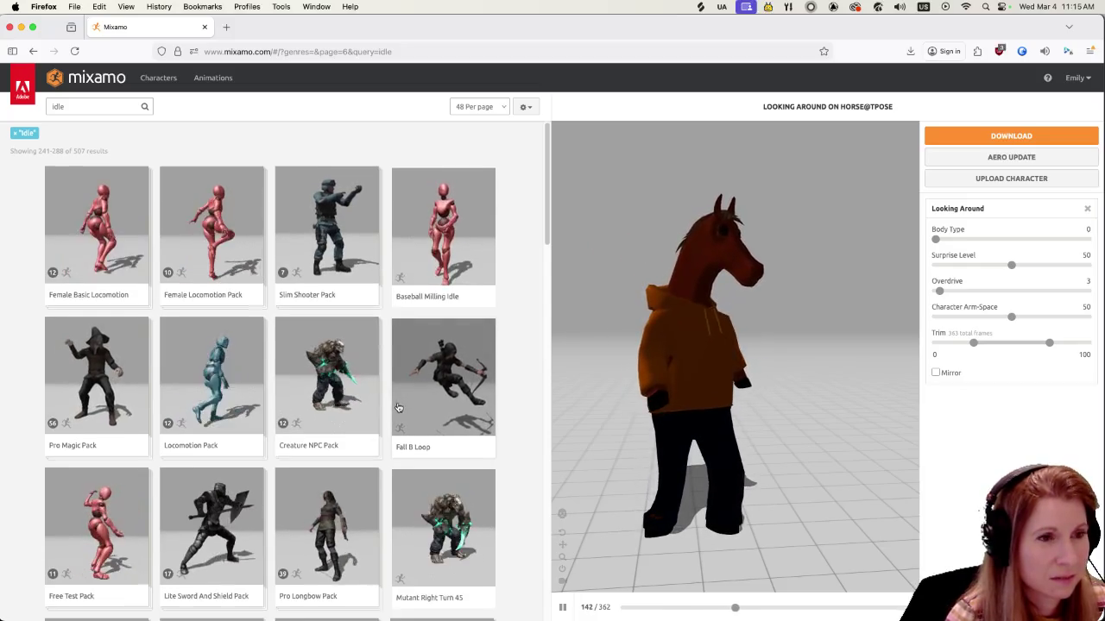
# Preview the Pro Longbow Pack and Scary Zombie Pack on the horse
pyautogui.scroll(-2, 397, 403)
pyautogui.scroll(-4, 393, 399)
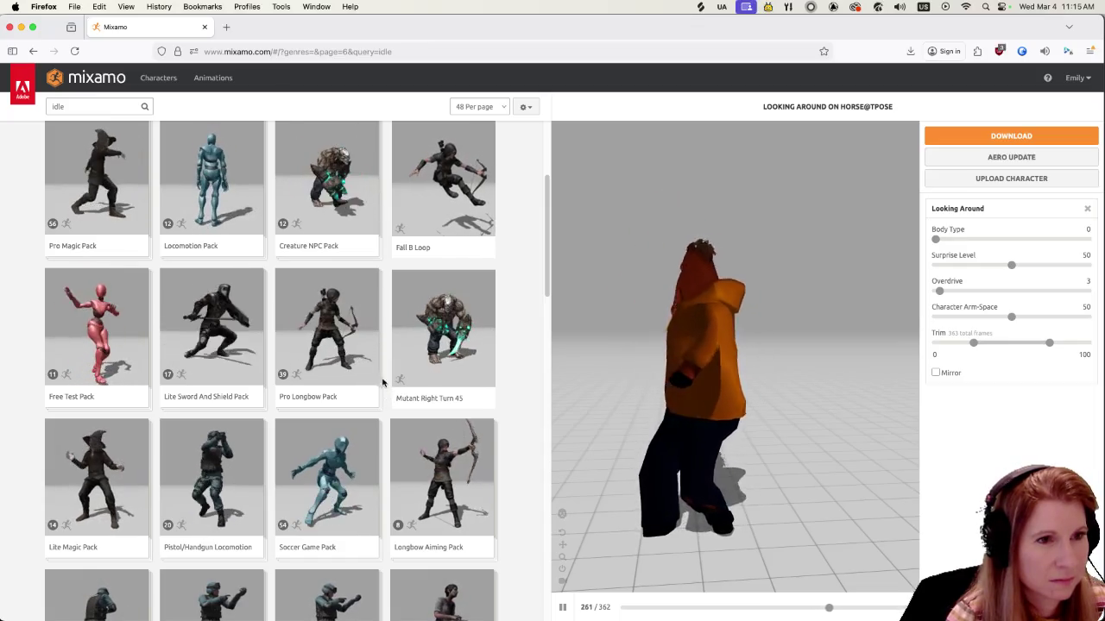
pyautogui.click(354, 327)
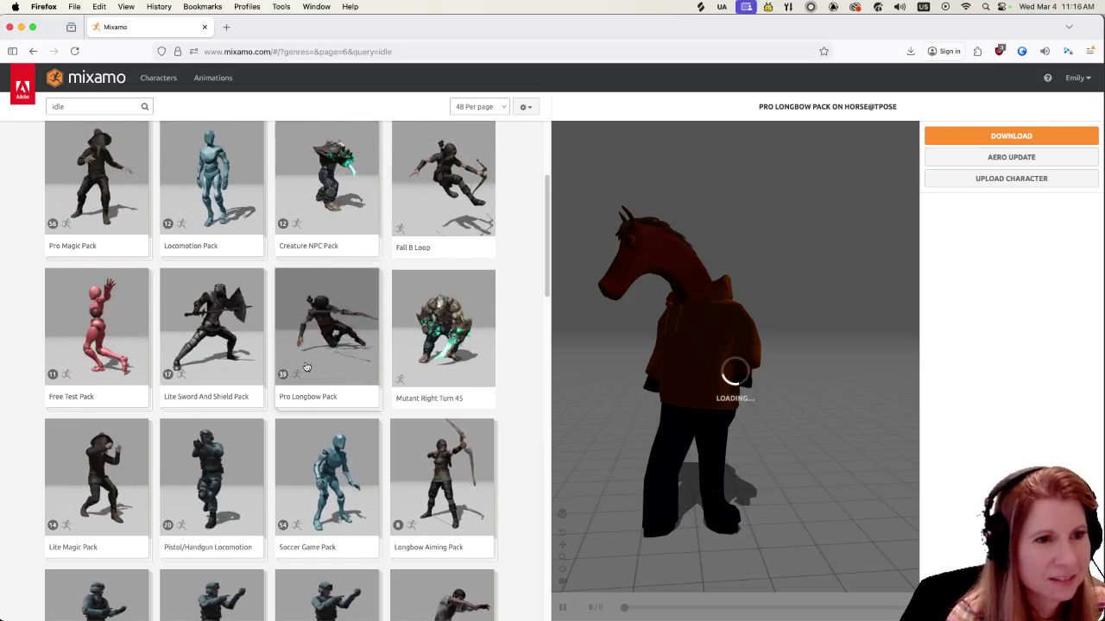
pyautogui.scroll(2, 317, 384)
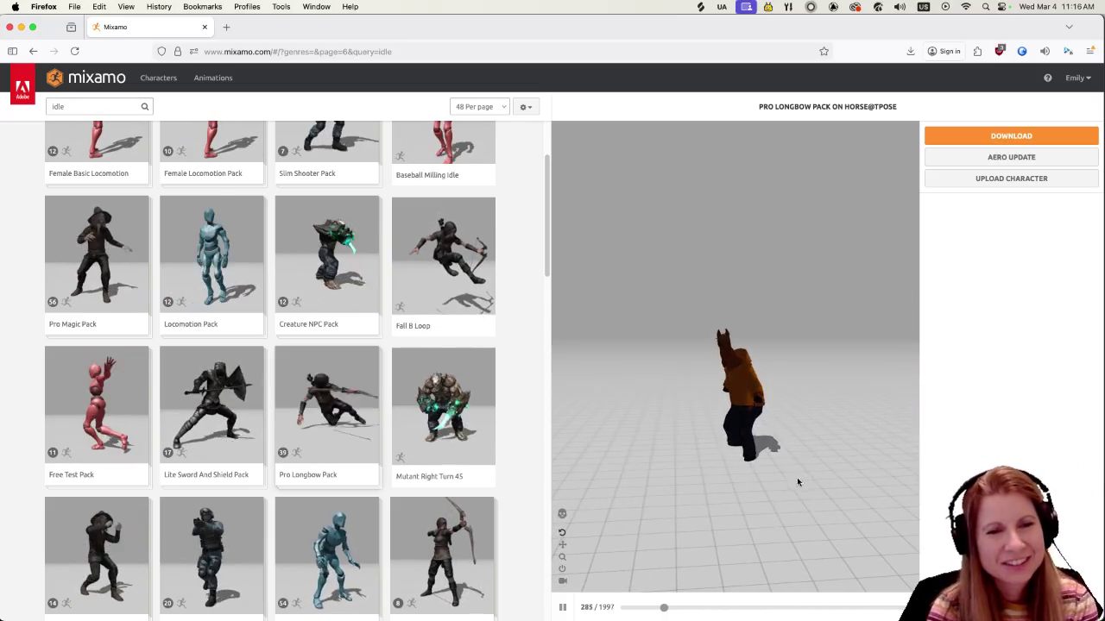
pyautogui.scroll(-8, 271, 368)
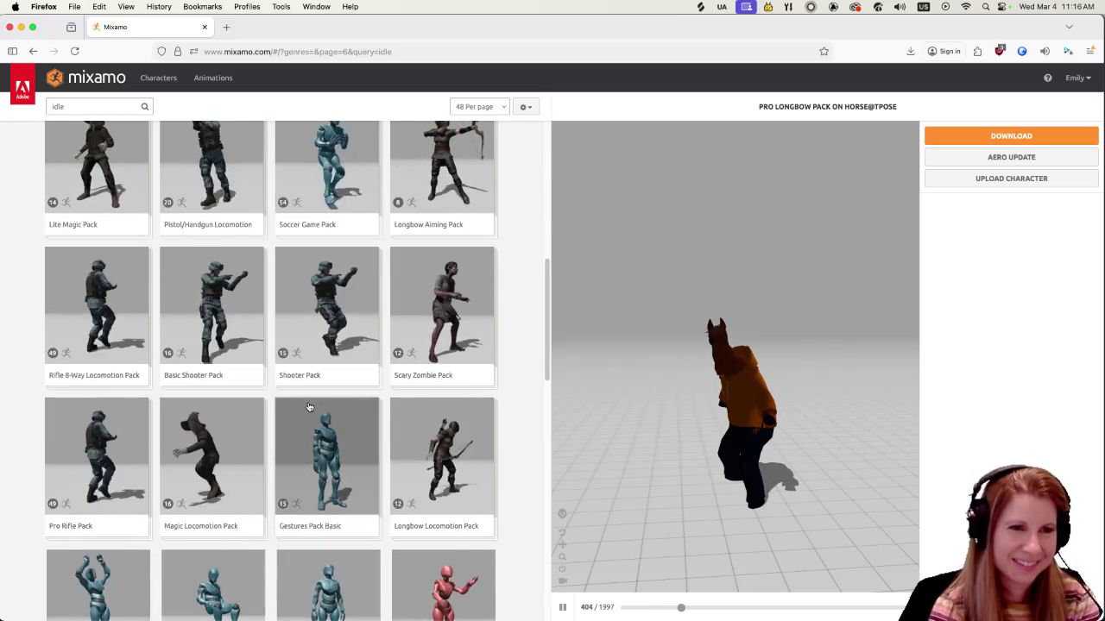
pyautogui.click(438, 321)
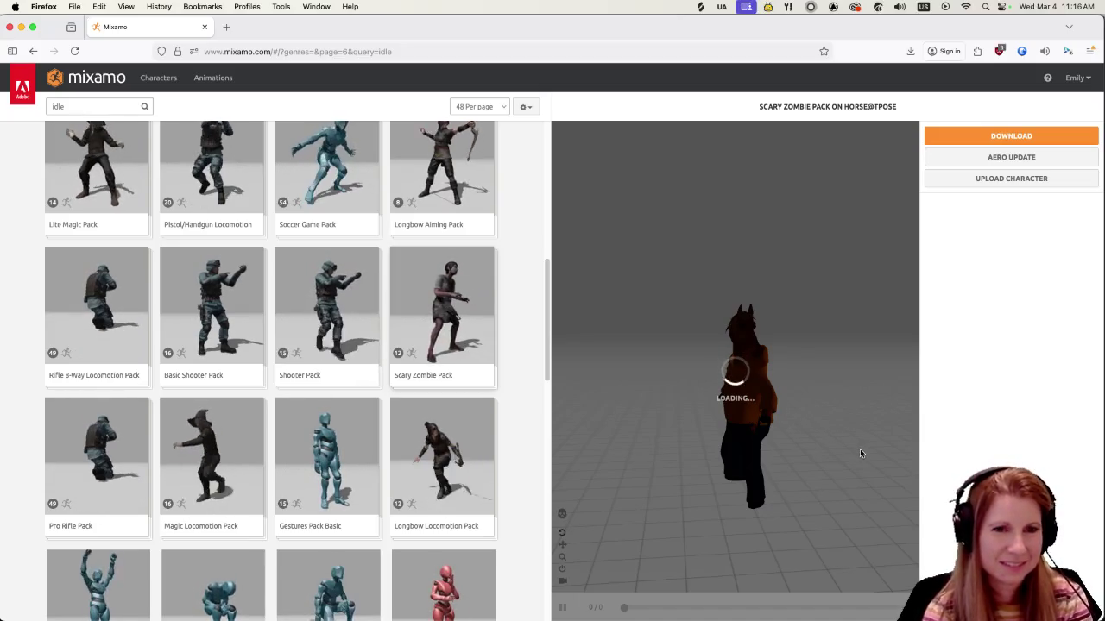
pyautogui.scroll(-5, 321, 328)
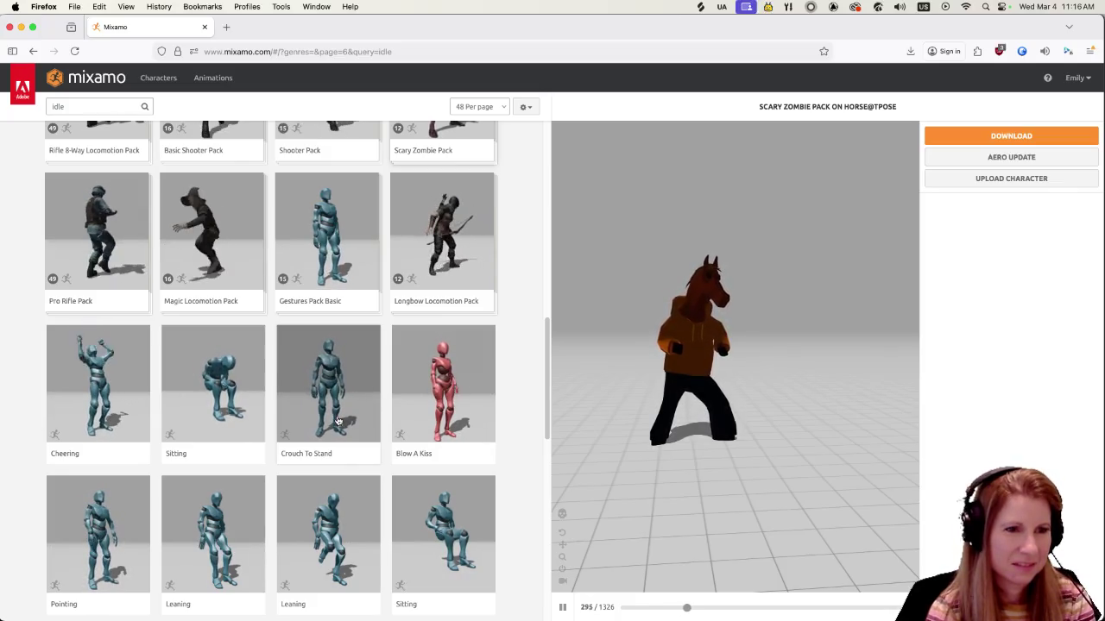
pyautogui.scroll(-3, 329, 423)
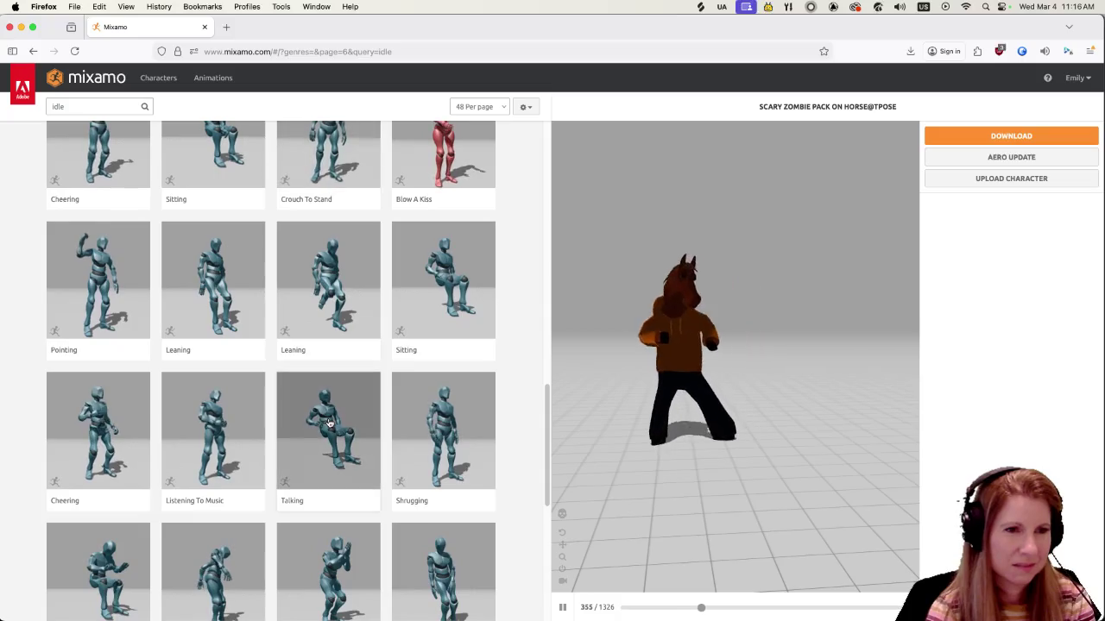
pyautogui.scroll(2, 346, 310)
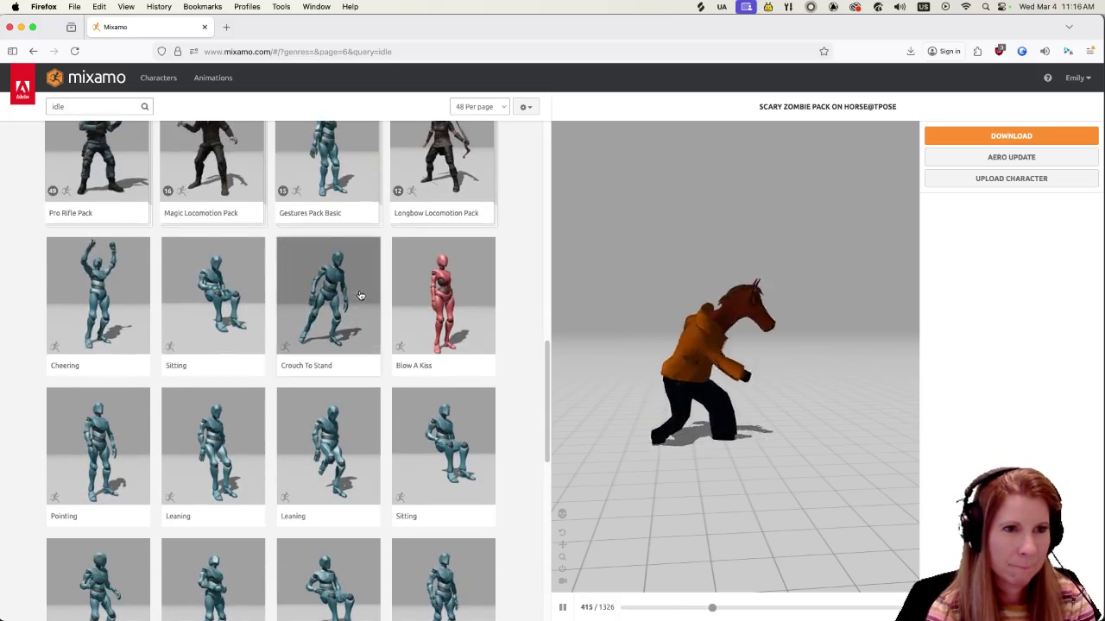
# Preview Crouch To Stand, Shrugging and Acknowledging on the horse
pyautogui.click(360, 295)
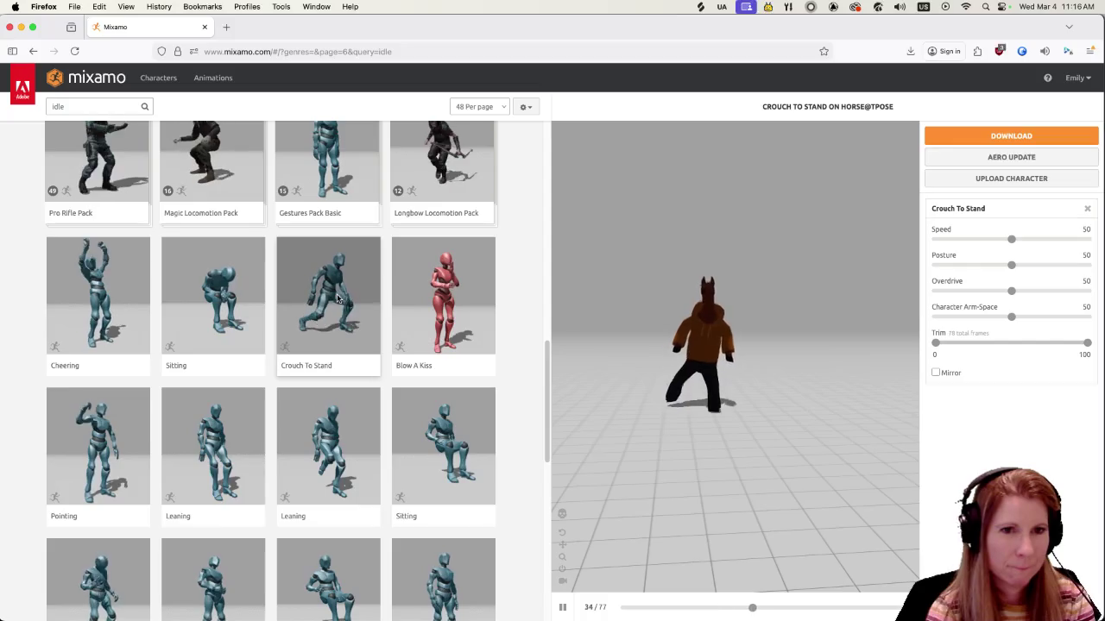
pyautogui.scroll(-2, 314, 412)
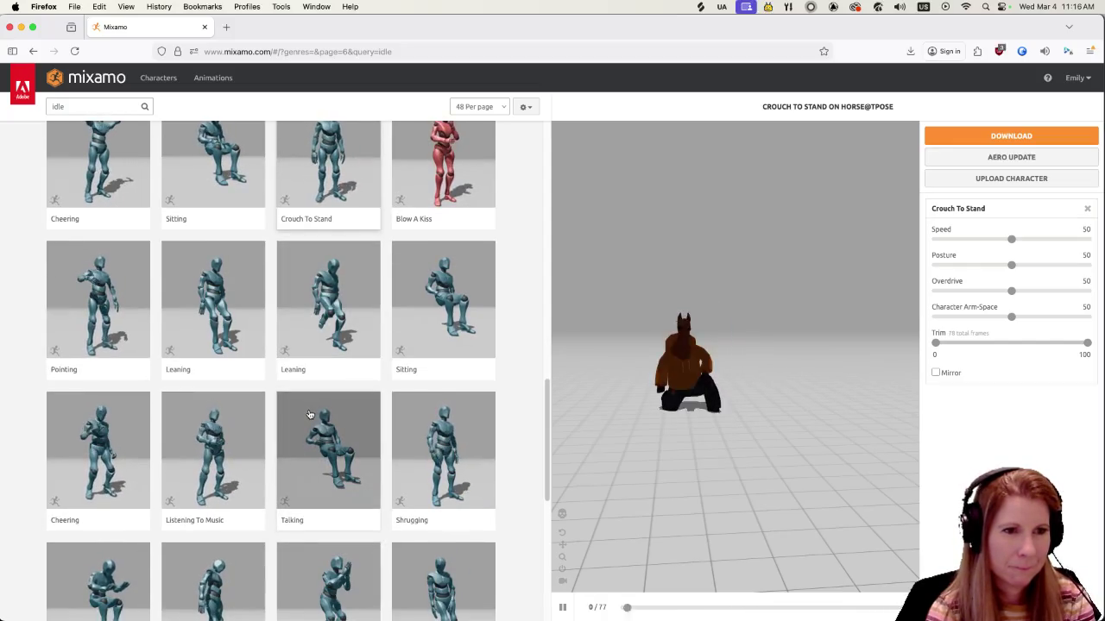
pyautogui.scroll(-2, 309, 415)
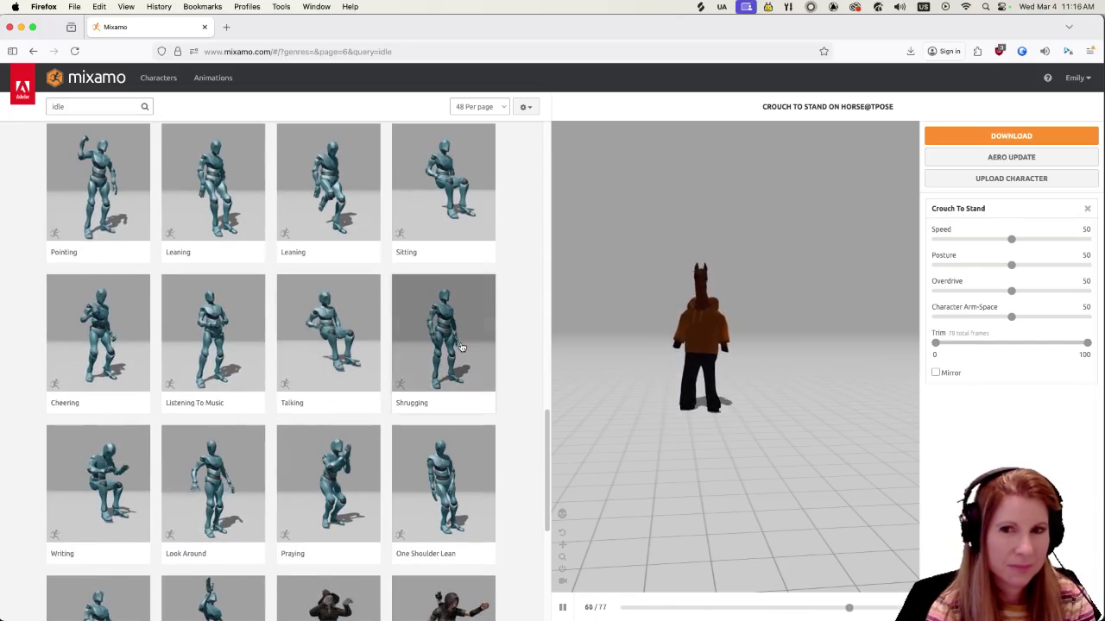
pyautogui.click(461, 347)
pyautogui.scroll(5, 677, 334)
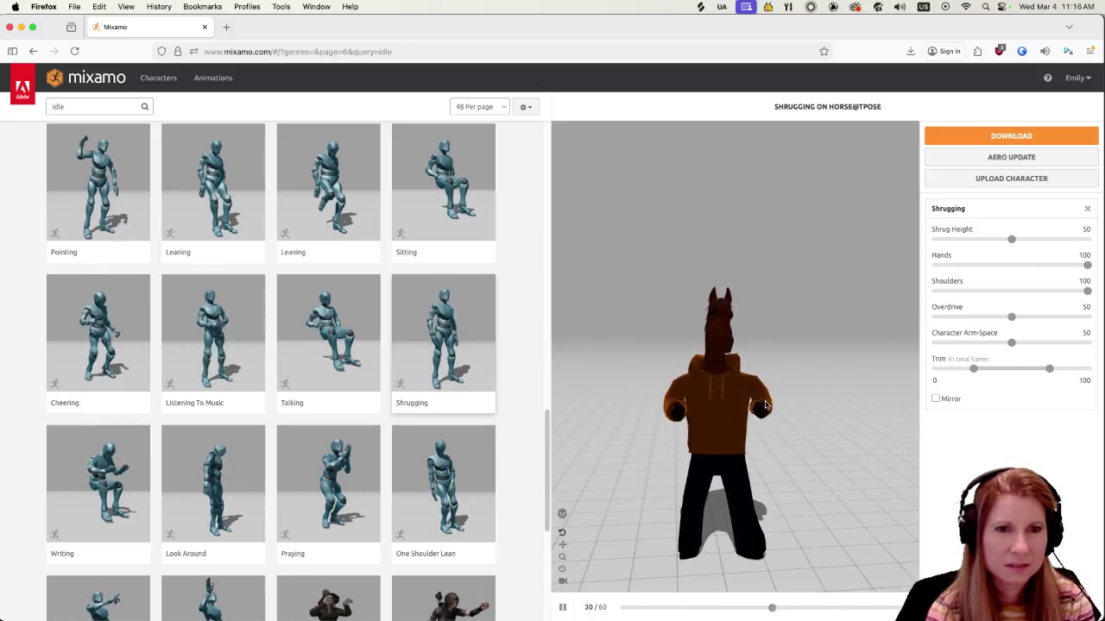
pyautogui.scroll(-6, 366, 415)
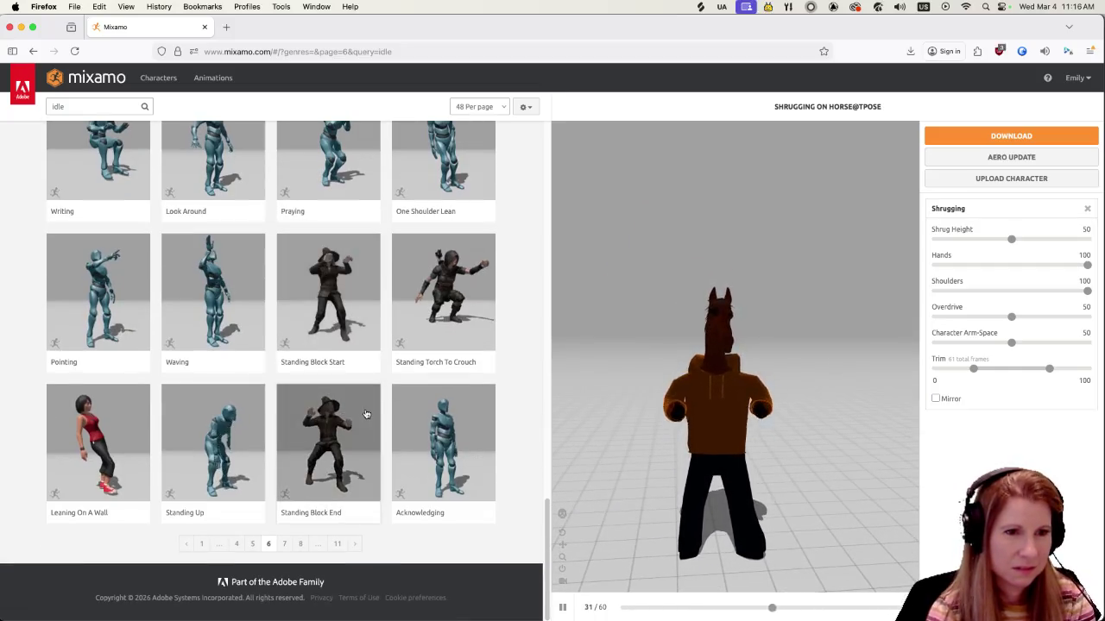
pyautogui.click(427, 432)
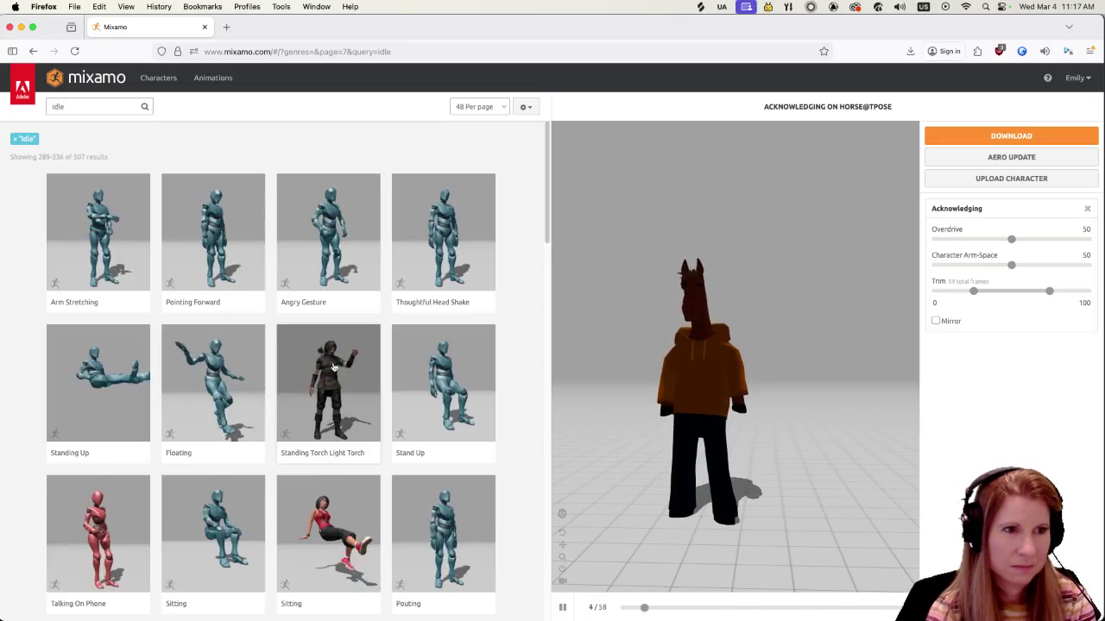
# Preview Arm Stretching, Sitting, Agreeing and Shoulder Rubbing on the horse
pyautogui.click(135, 253)
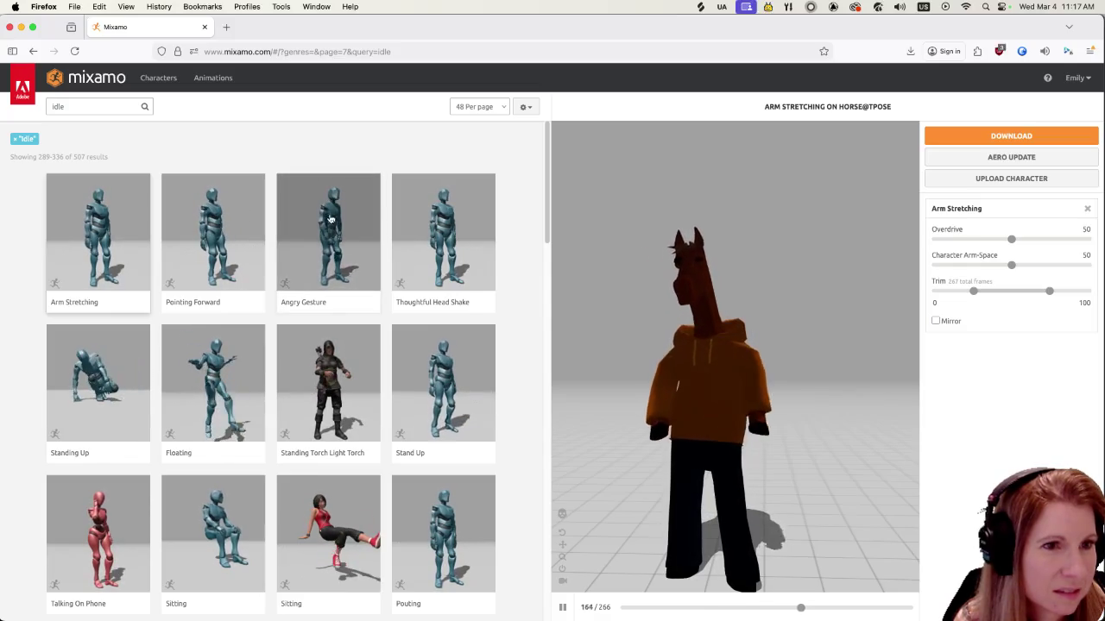
pyautogui.scroll(-3, 270, 346)
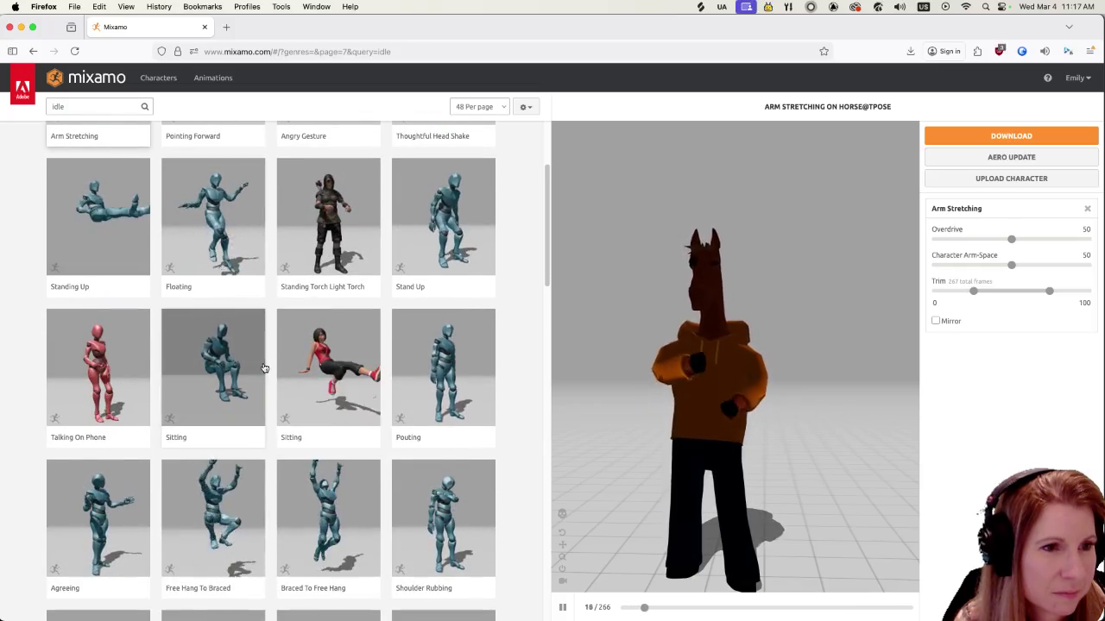
pyautogui.click(330, 383)
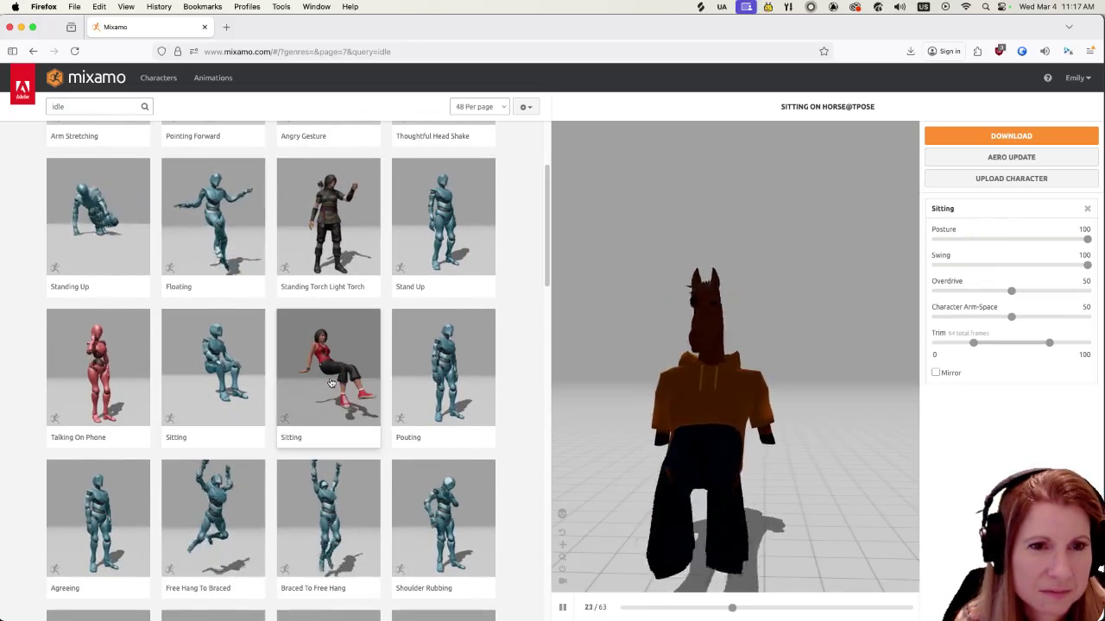
pyautogui.scroll(-3, 328, 406)
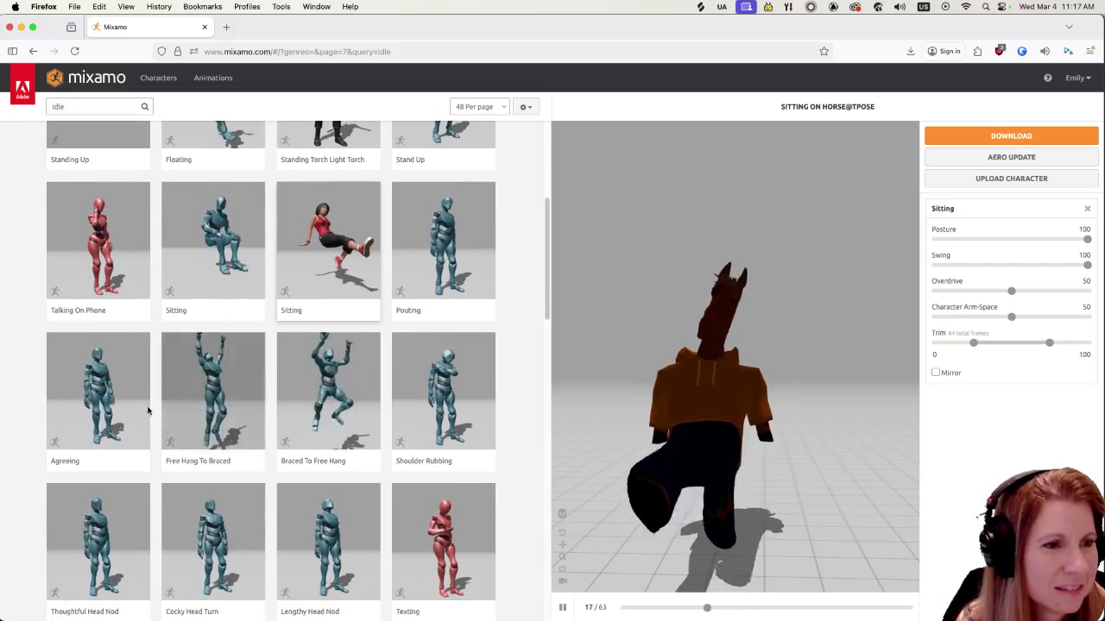
pyautogui.click(108, 394)
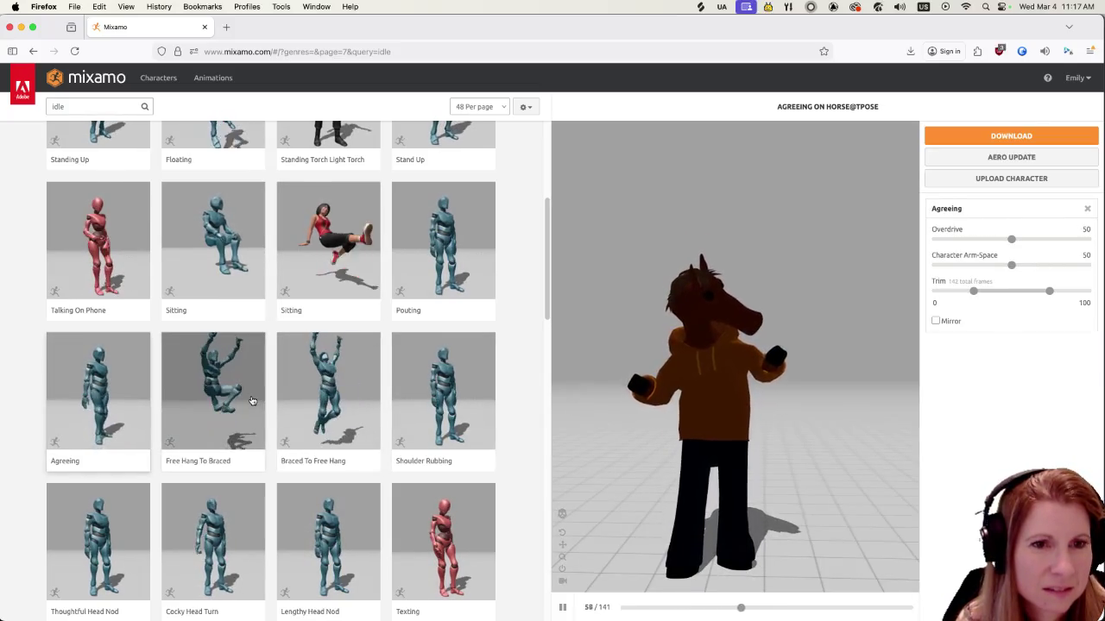
pyautogui.scroll(-2, 299, 410)
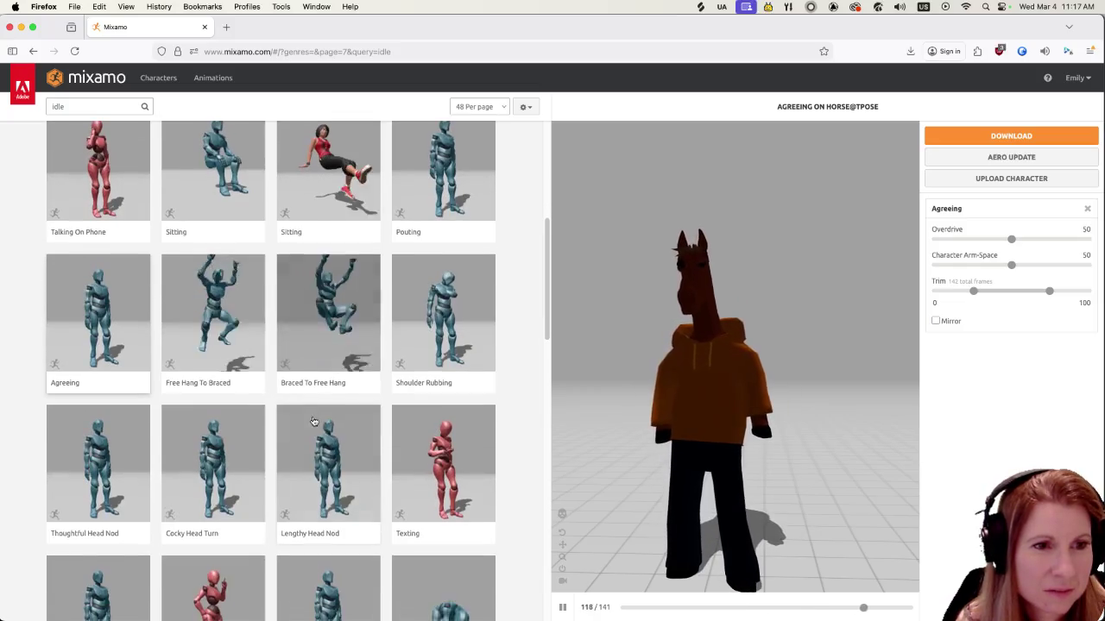
pyautogui.scroll(-1, 310, 415)
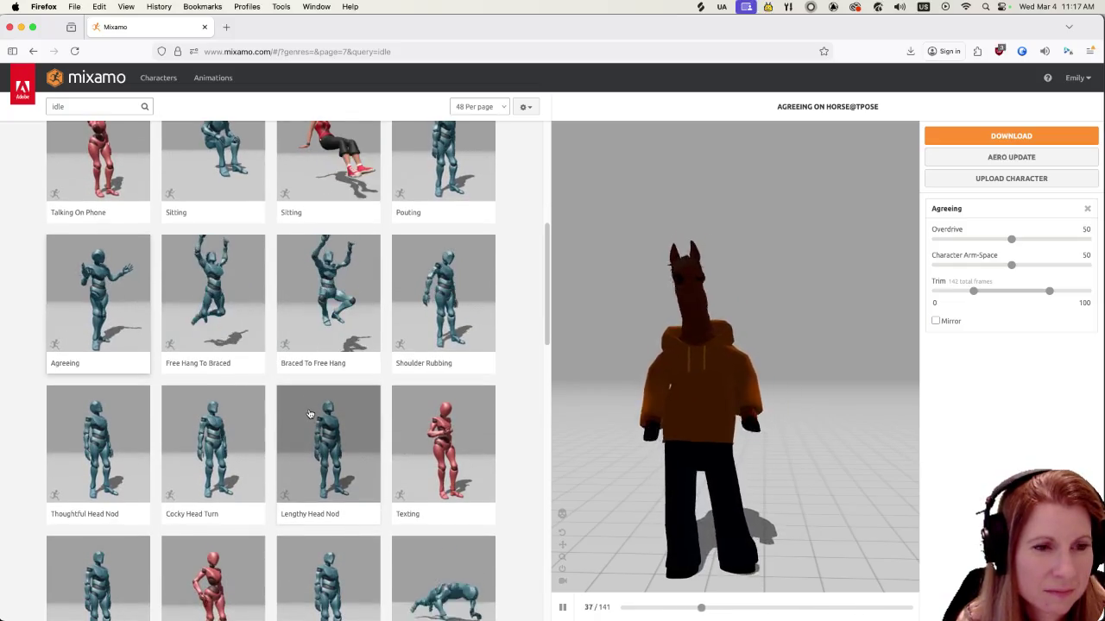
pyautogui.click(447, 274)
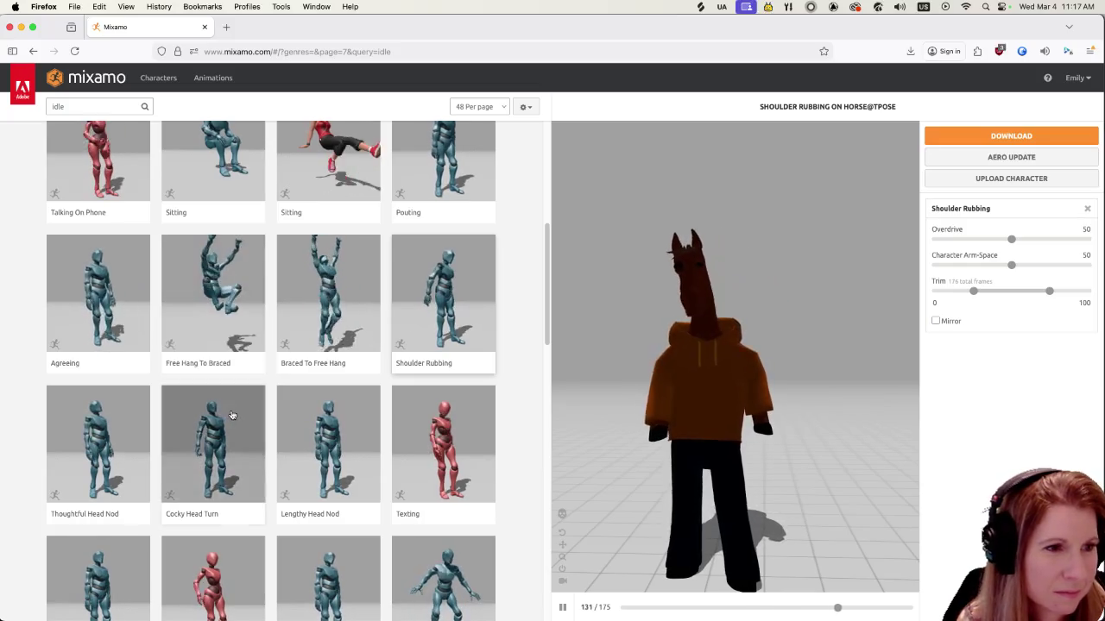
# Preview Crazy Gesture and Hands Forward Gesture, then settle on Look Around for the horse
pyautogui.scroll(-3, 233, 401)
pyautogui.scroll(-5, 233, 407)
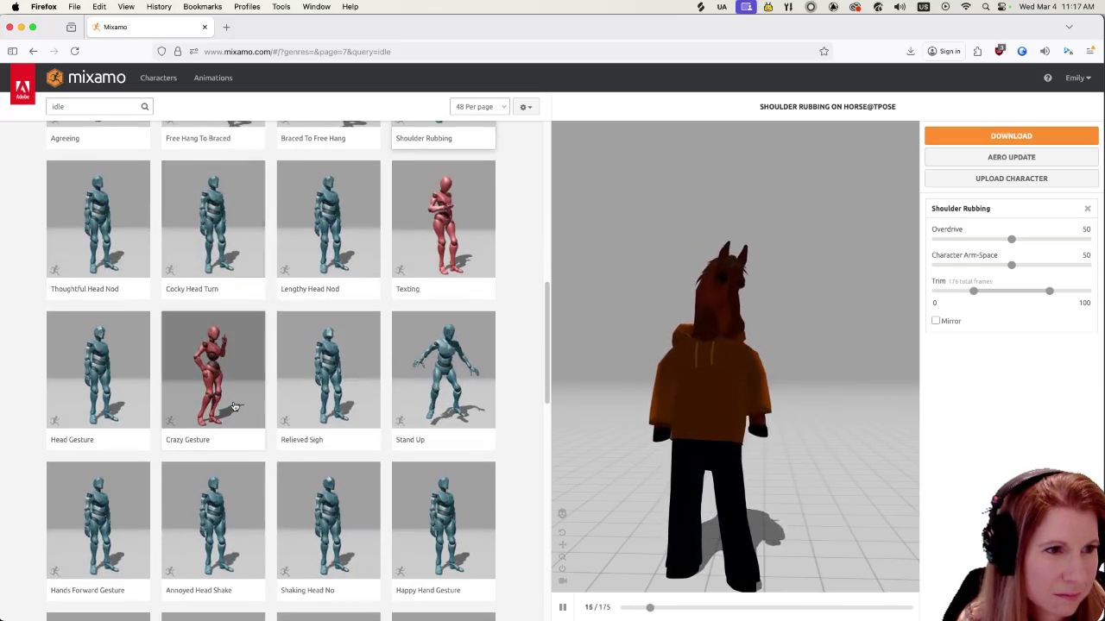
pyautogui.click(233, 385)
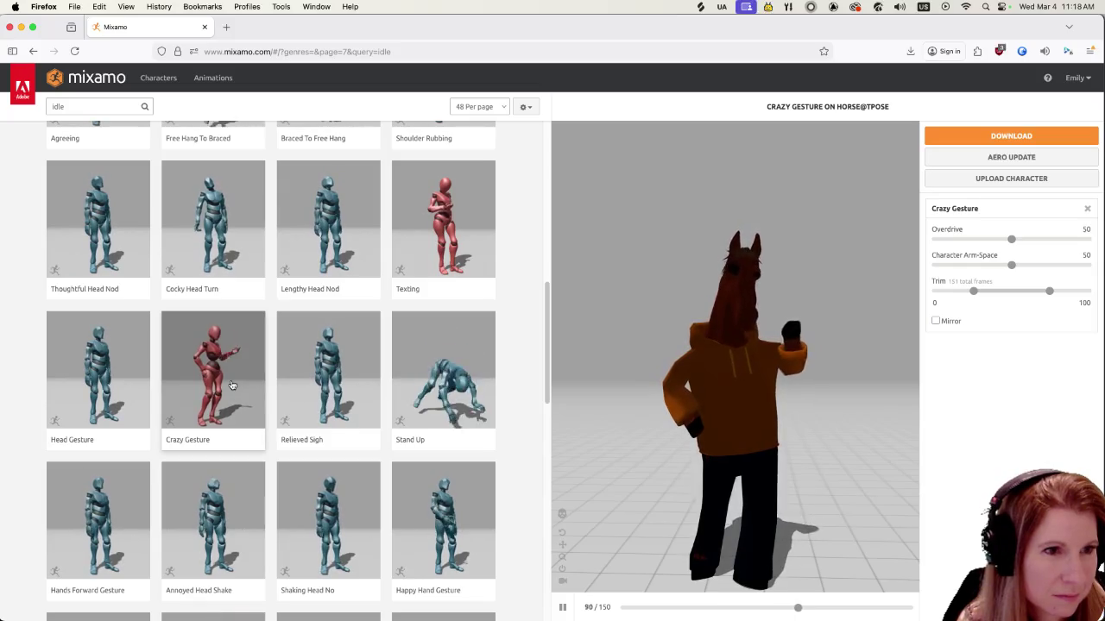
pyautogui.scroll(-4, 231, 385)
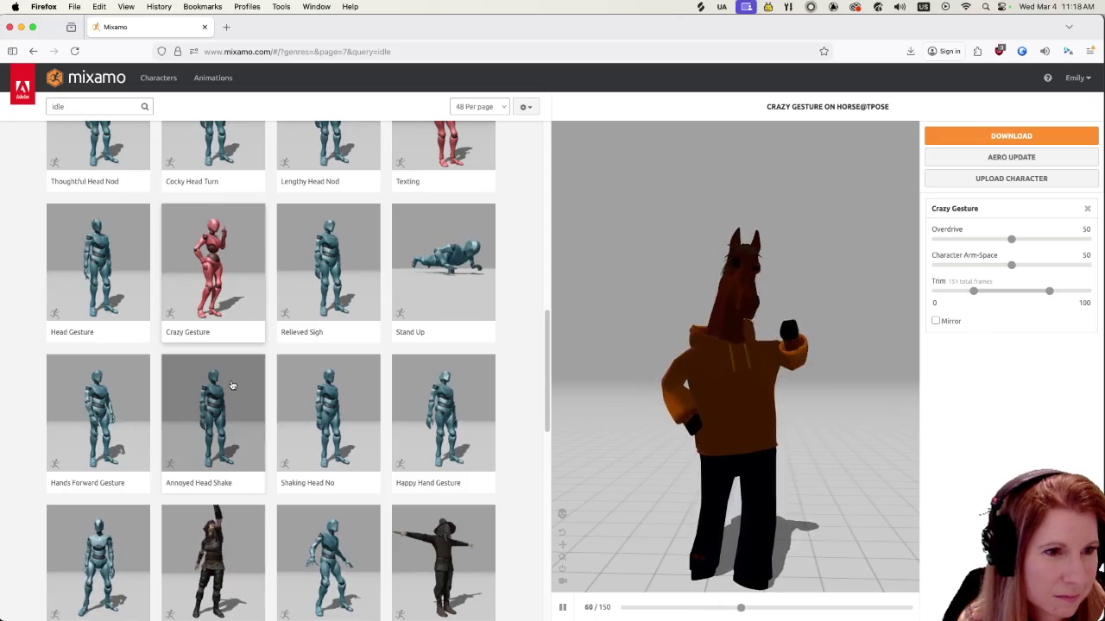
pyautogui.click(79, 392)
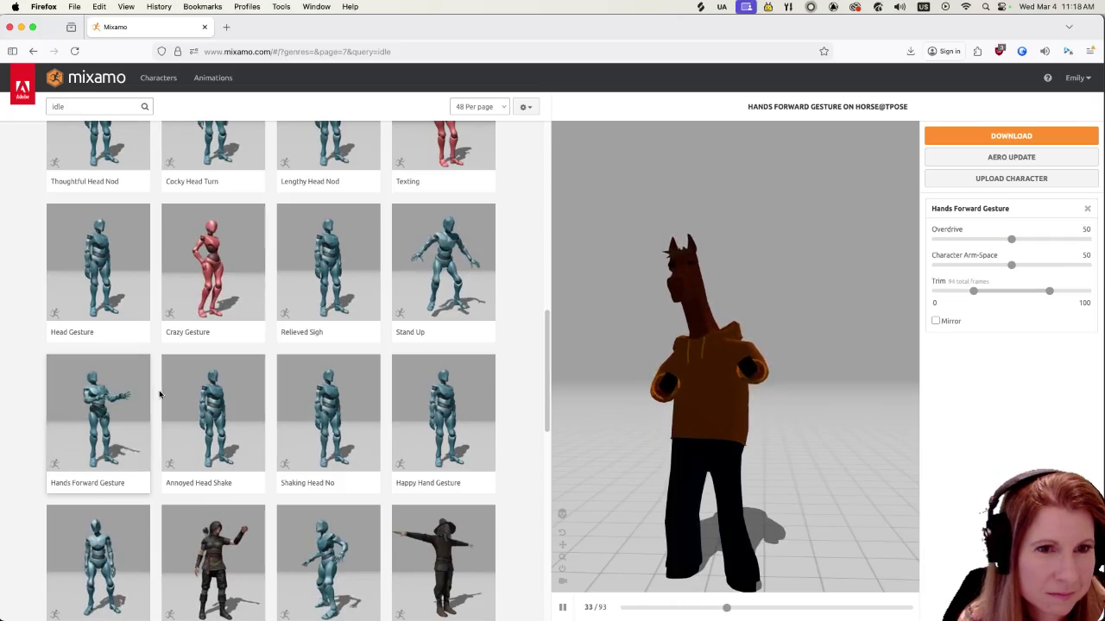
pyautogui.scroll(-3, 259, 410)
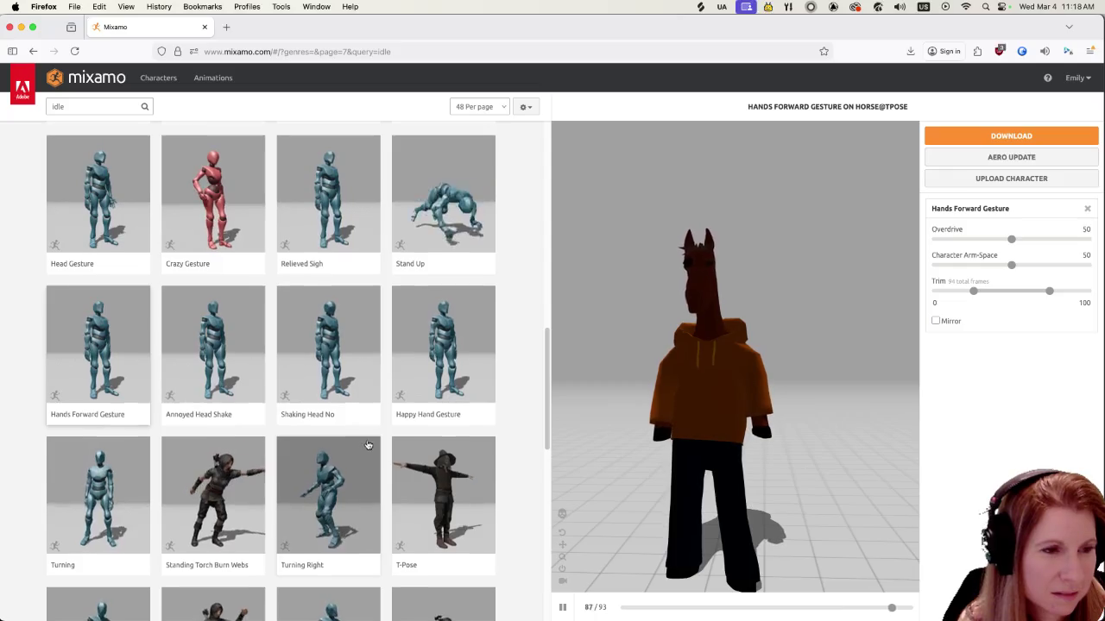
pyautogui.scroll(-5, 367, 446)
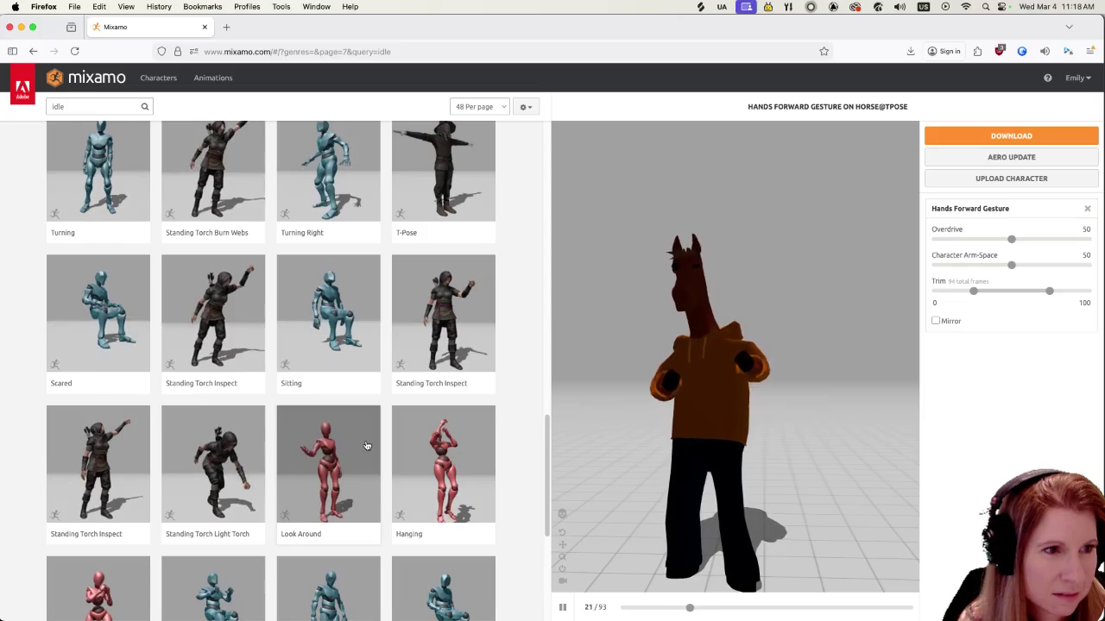
pyautogui.scroll(-2, 367, 445)
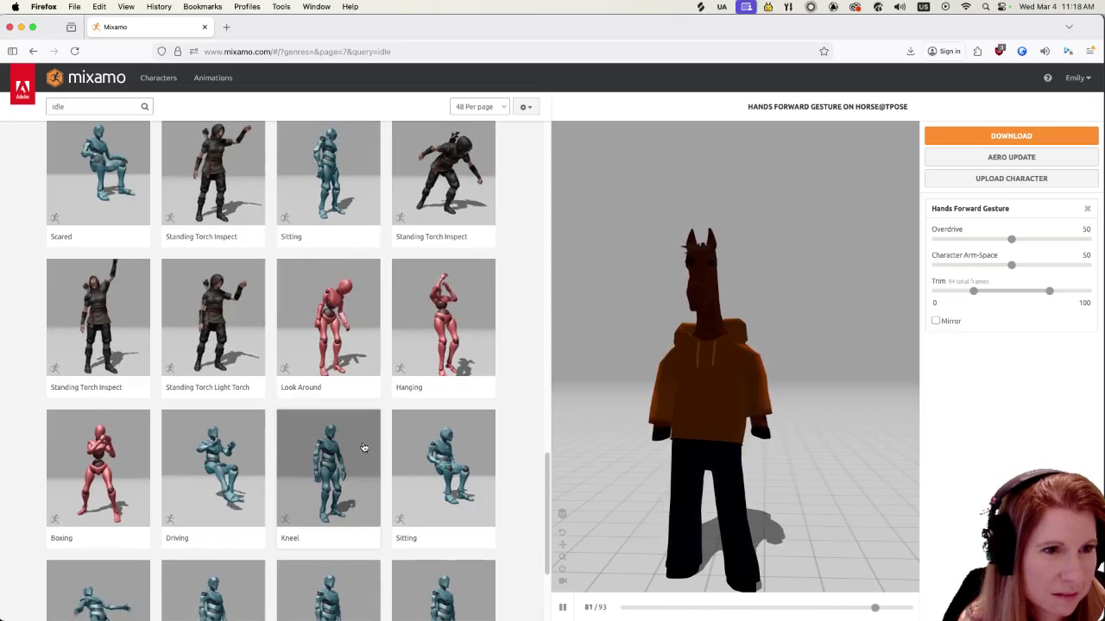
pyautogui.click(344, 317)
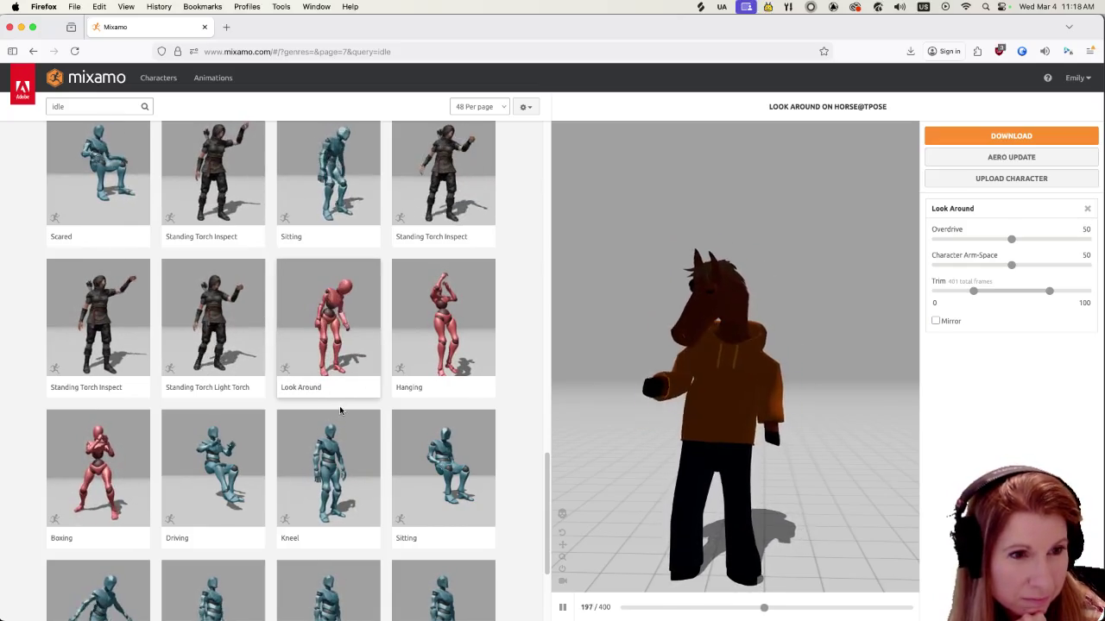
pyautogui.scroll(-4, 340, 411)
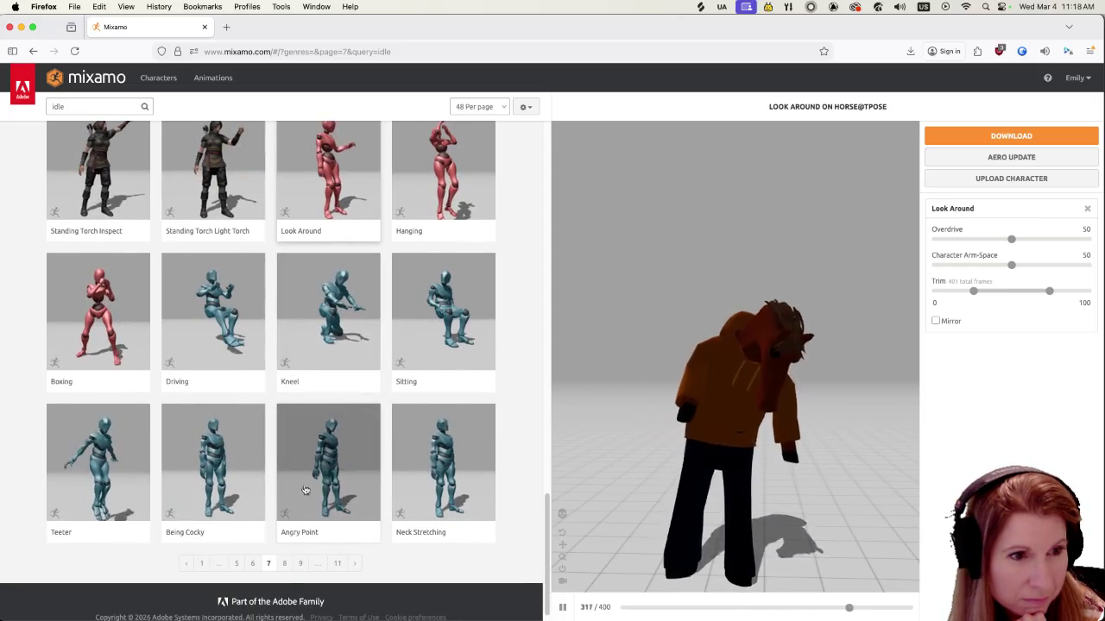
# Preview Standing Using Touchscreen Tablet on the horse, orbiting to view it from above
pyautogui.click(288, 563)
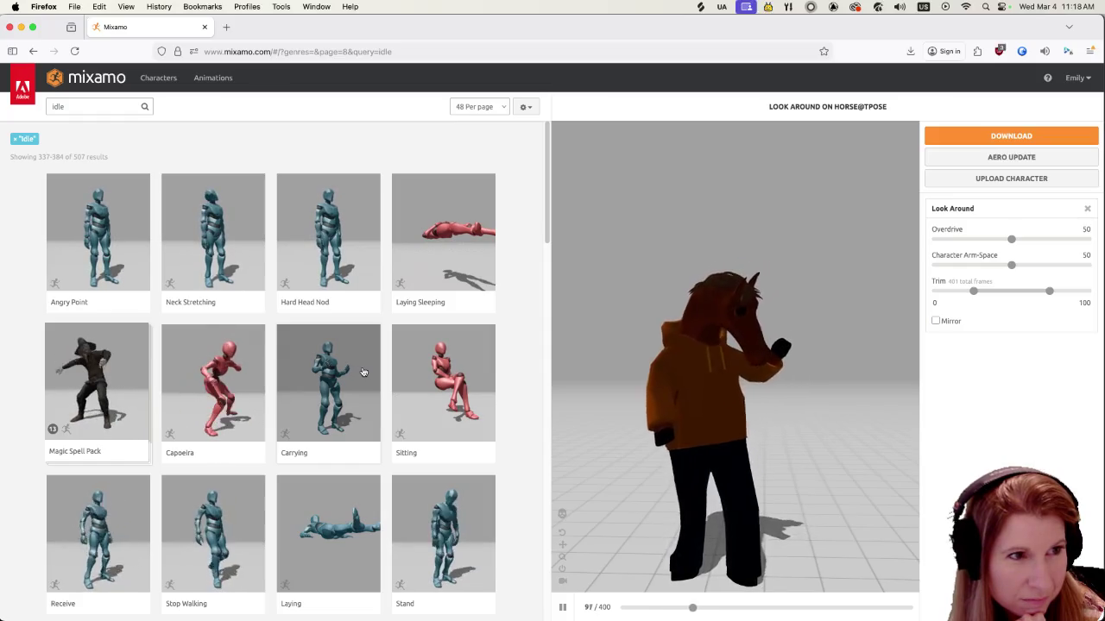
pyautogui.scroll(-5, 364, 372)
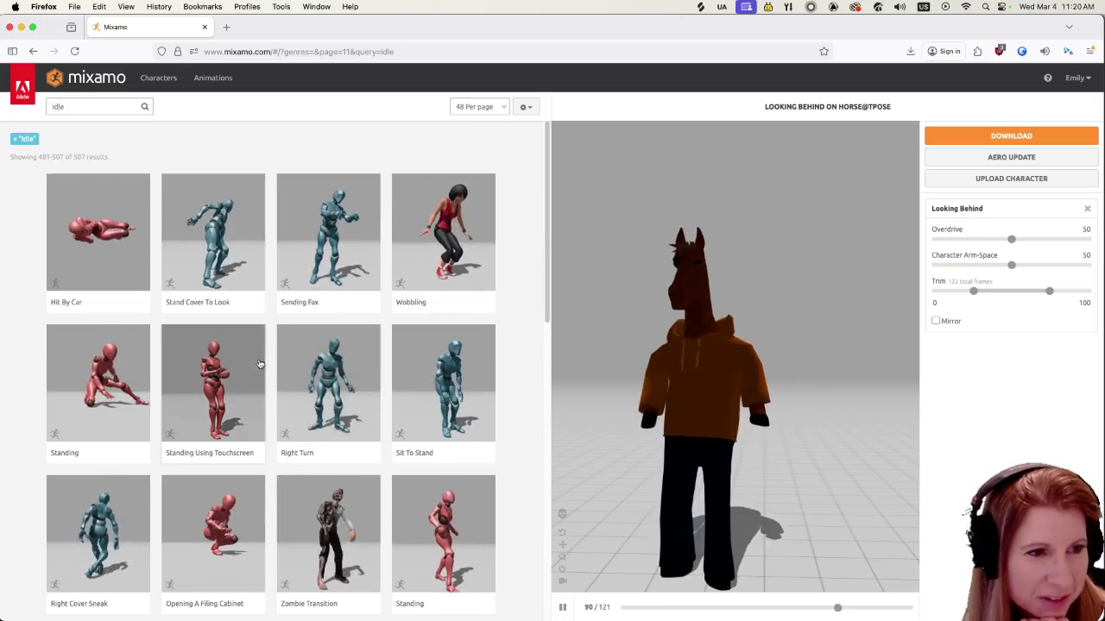
pyautogui.click(215, 379)
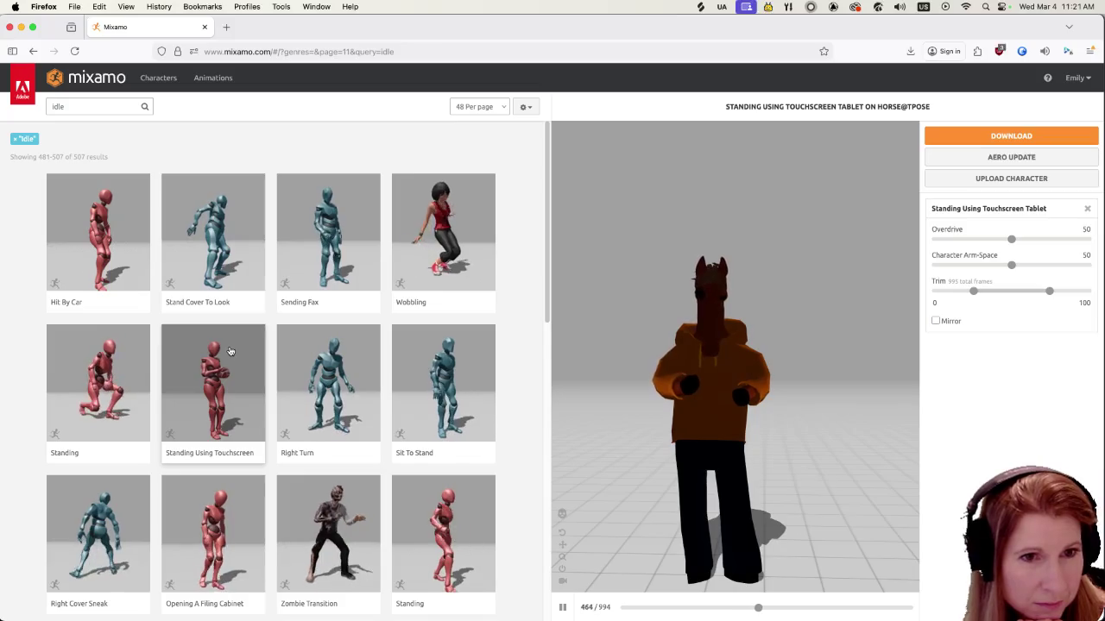
pyautogui.moveTo(633, 325); pyautogui.dragTo(729, 488)
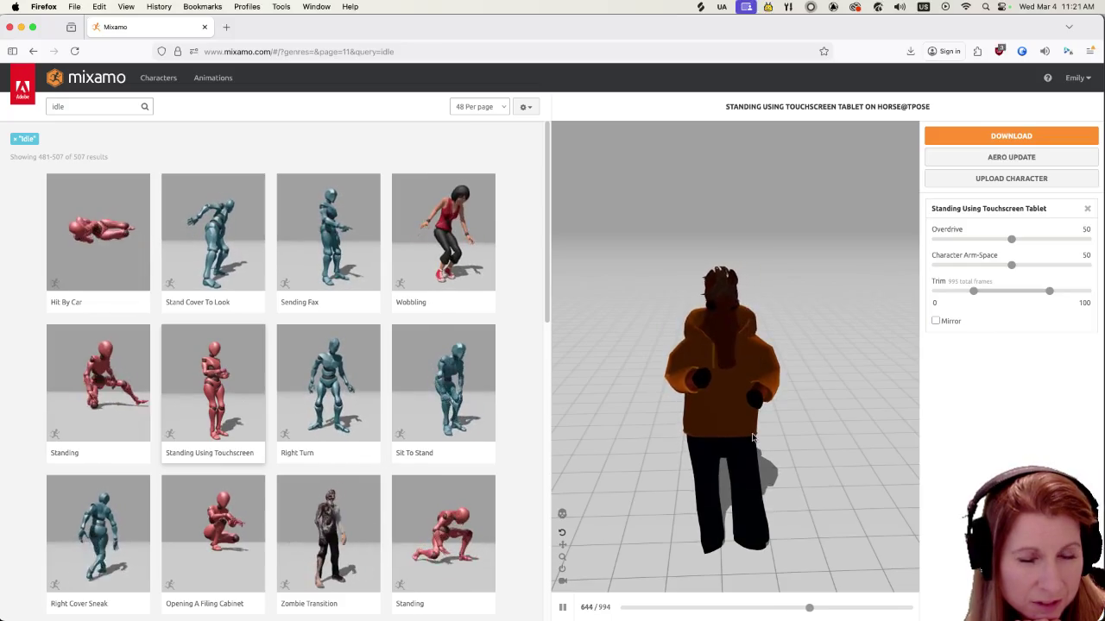
# Download the Standing Using Touchscreen Tablet animation for the horse
pyautogui.click(1004, 140)
pyautogui.click(729, 266)
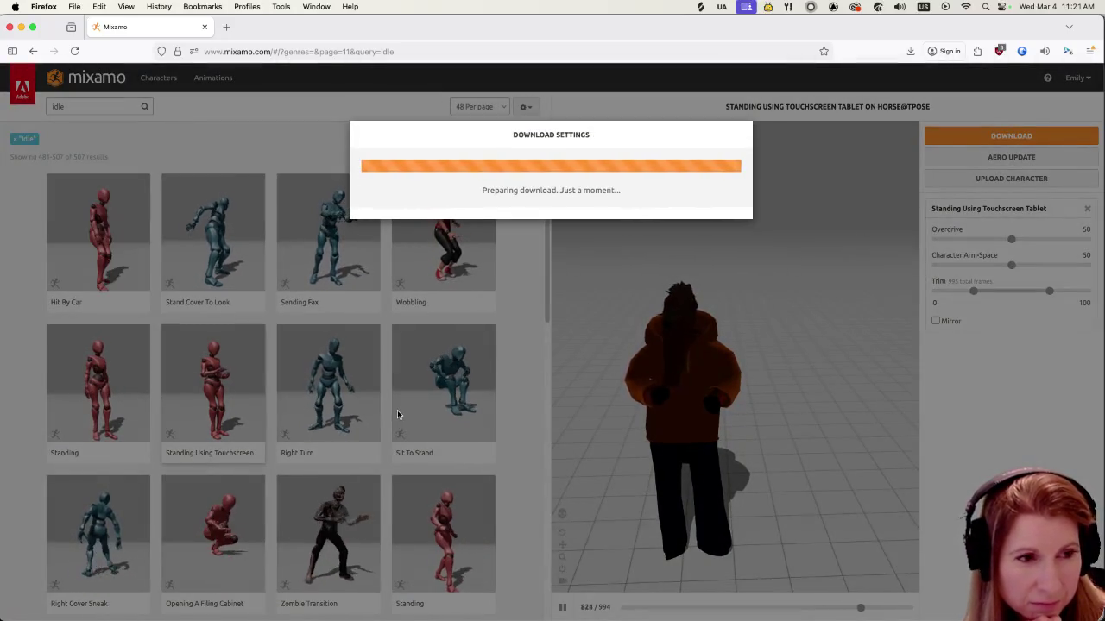
pyautogui.scroll(-3, 390, 394)
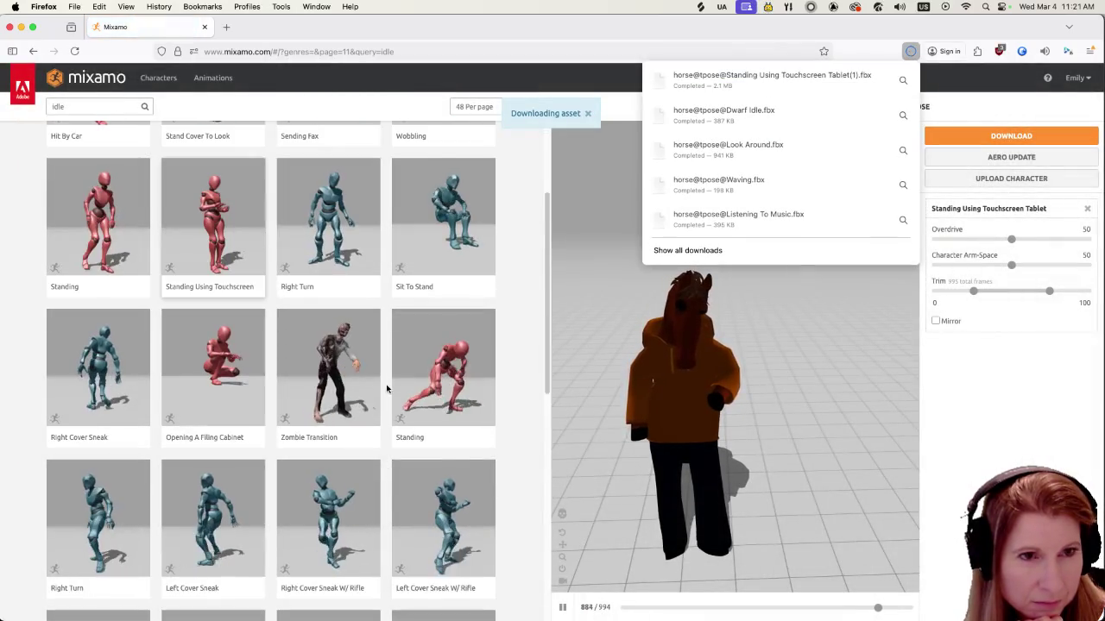
pyautogui.scroll(-5, 324, 395)
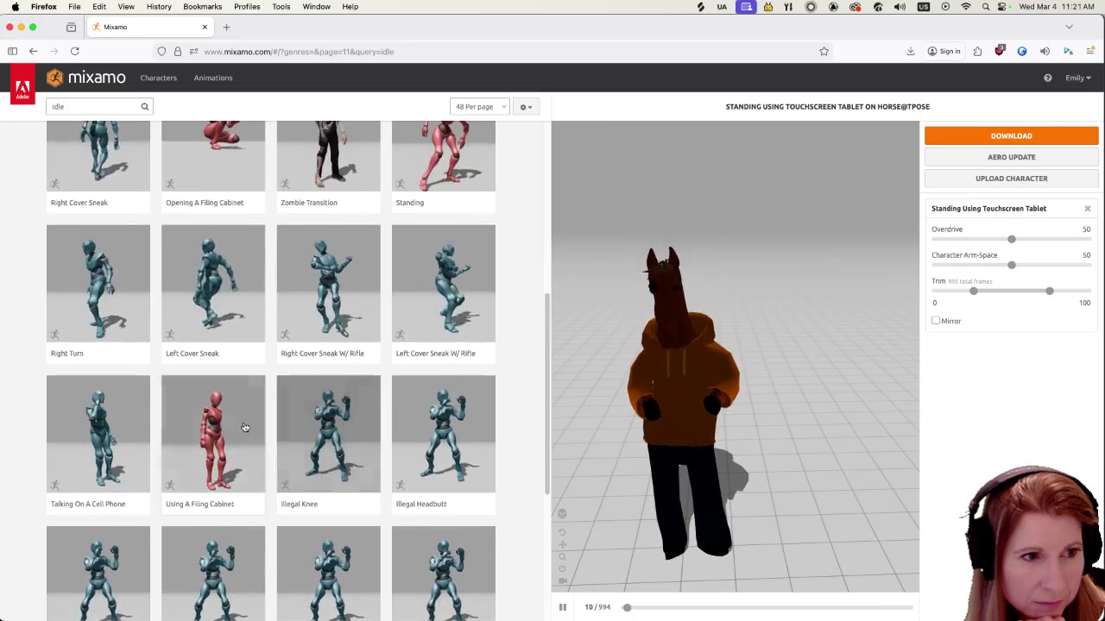
# Preview Using A Filing Cabinet and download it as horse@tpose@Using A Filing Cabinet.fbx
pyautogui.click(252, 423)
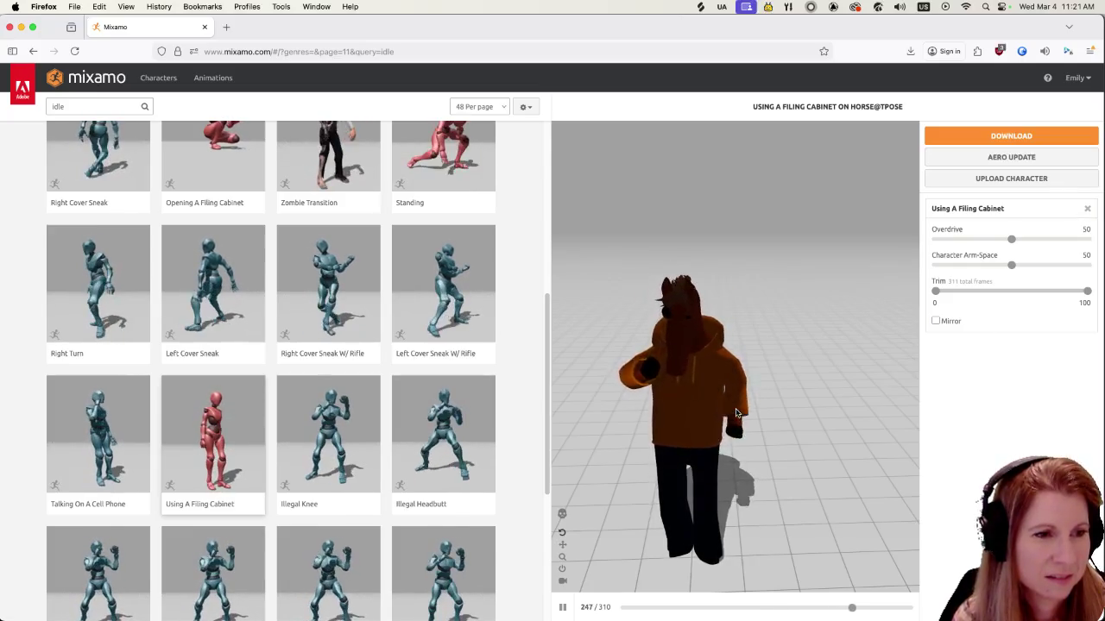
pyautogui.click(1061, 139)
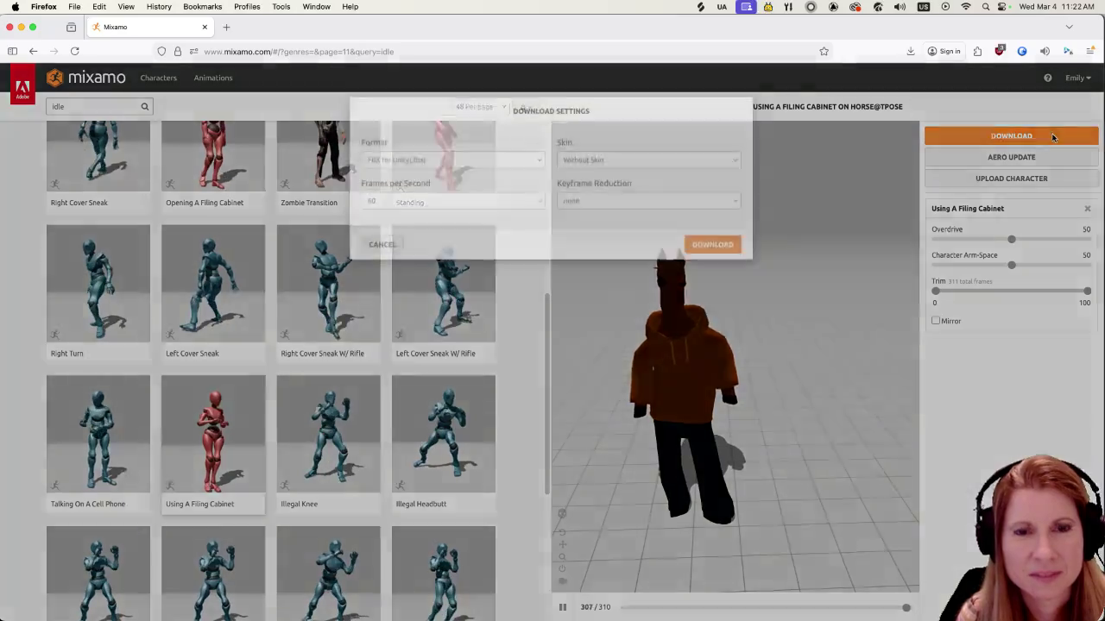
pyautogui.click(697, 270)
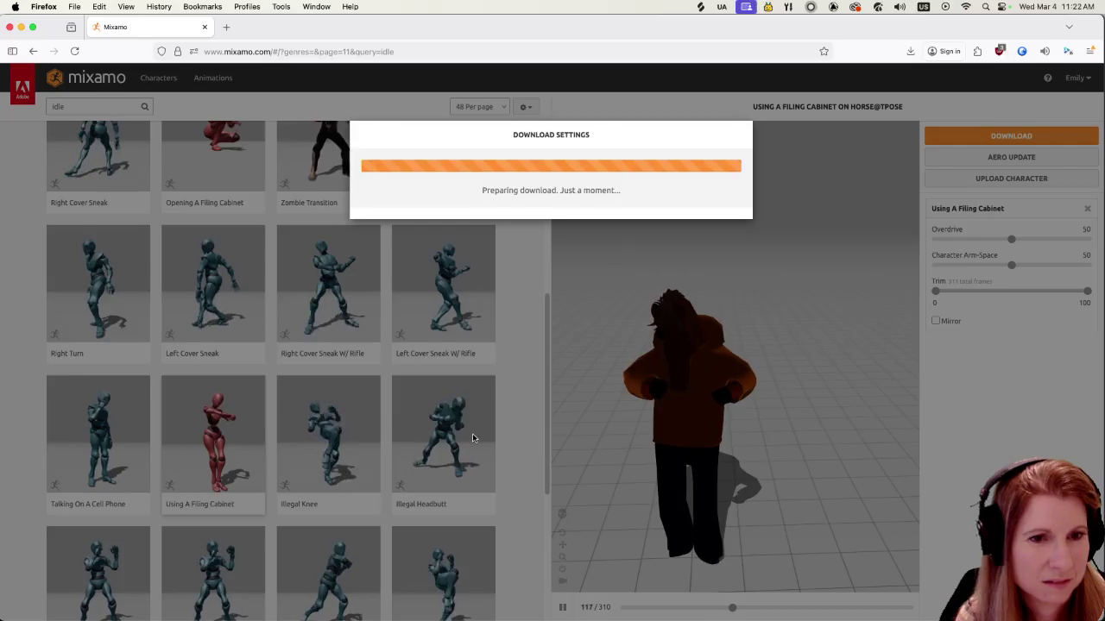
pyautogui.scroll(-2, 471, 432)
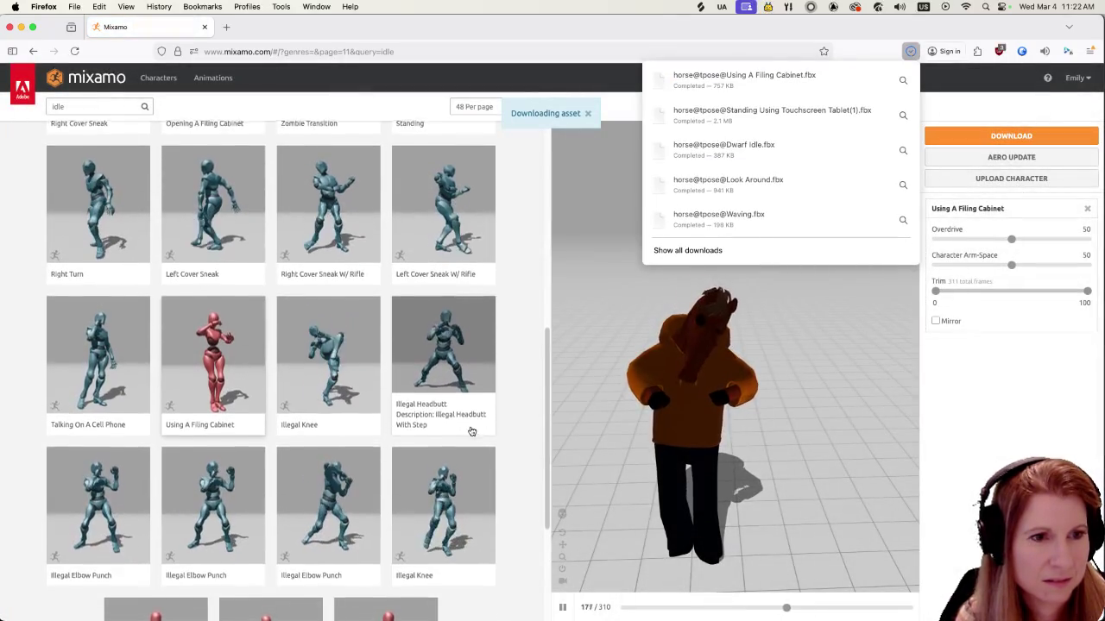
pyautogui.scroll(-1, 471, 432)
pyautogui.click(443, 319)
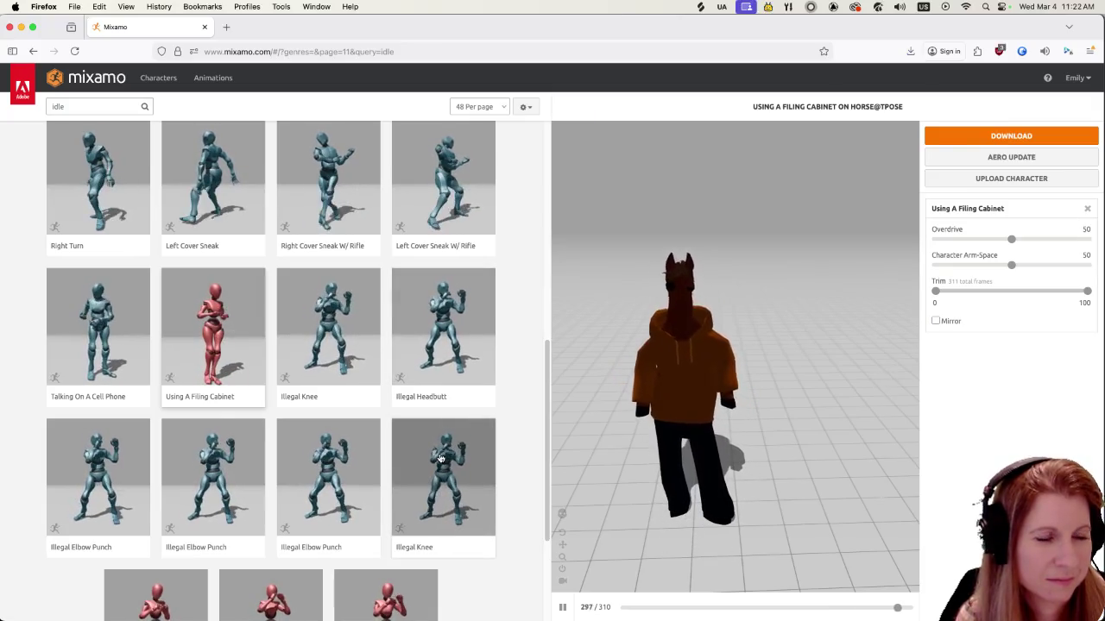
pyautogui.scroll(-3, 436, 454)
pyautogui.scroll(5, 406, 388)
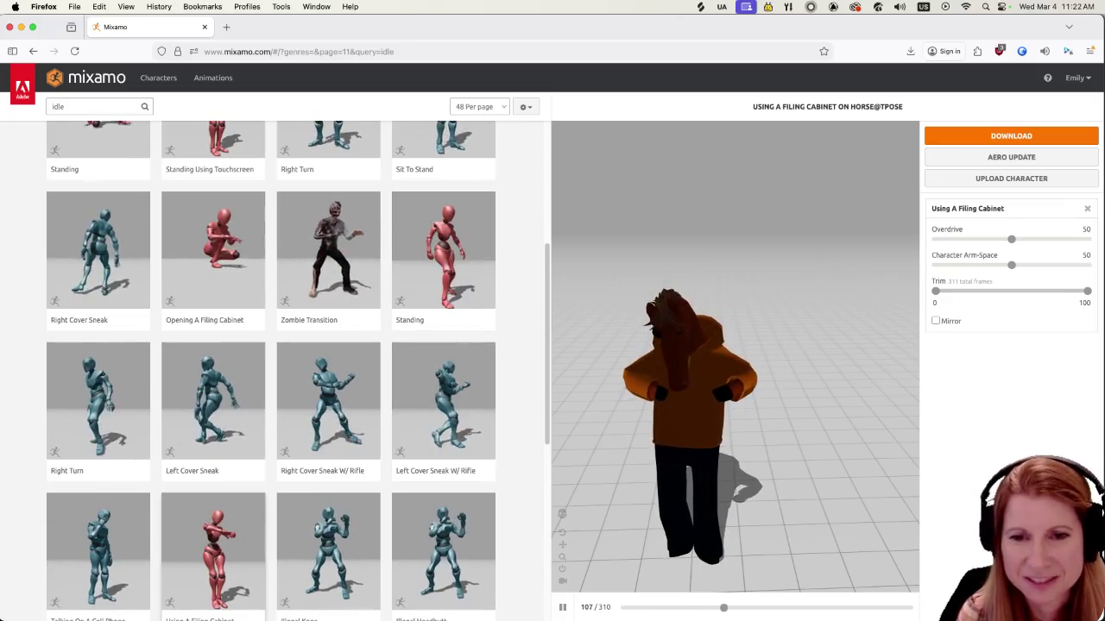
pyautogui.press('super+Tab')
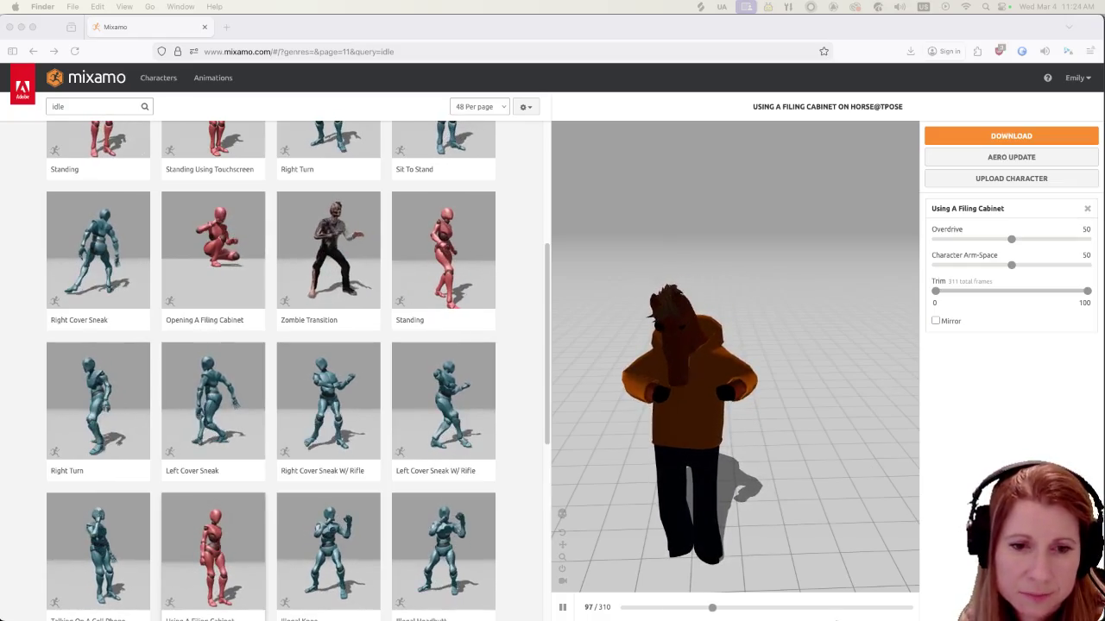
pyautogui.click(863, 618)
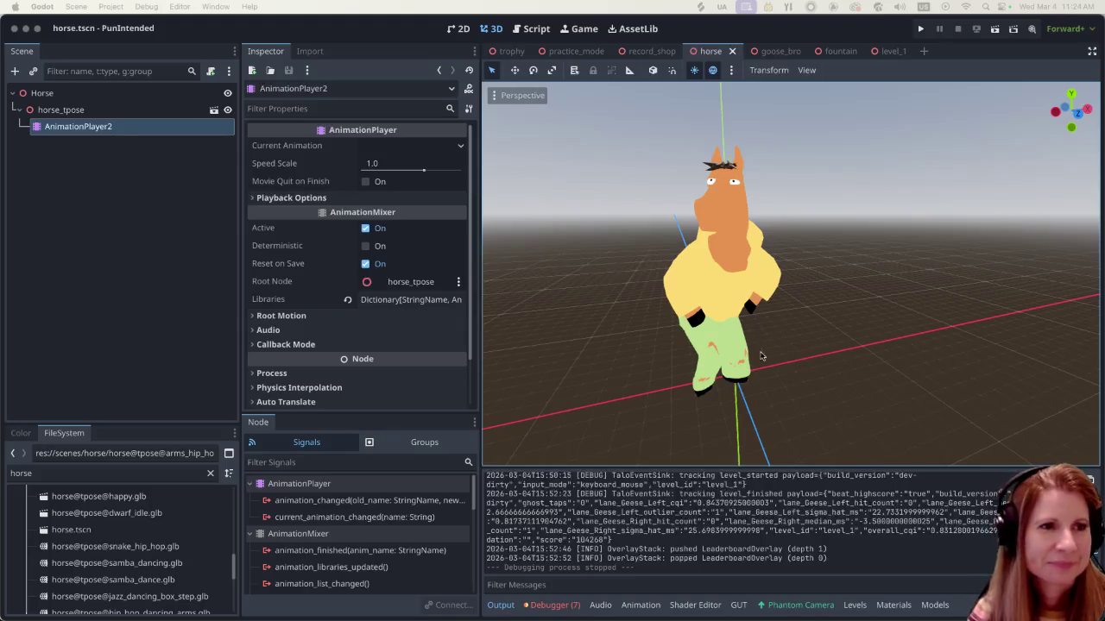
pyautogui.click(136, 480)
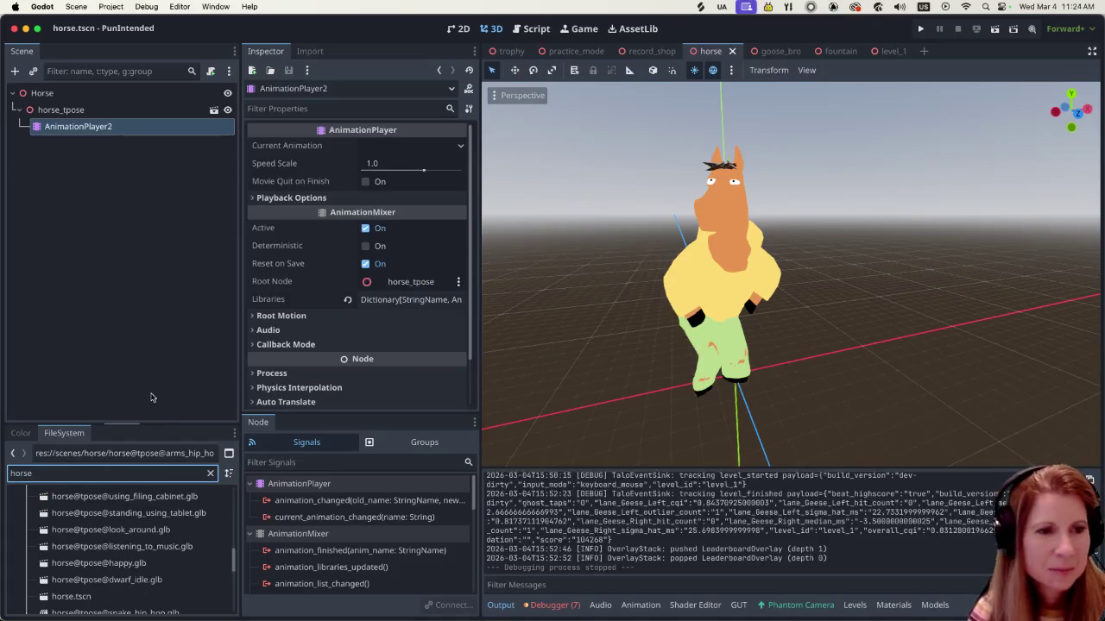
pyautogui.moveTo(149, 426); pyautogui.dragTo(147, 314)
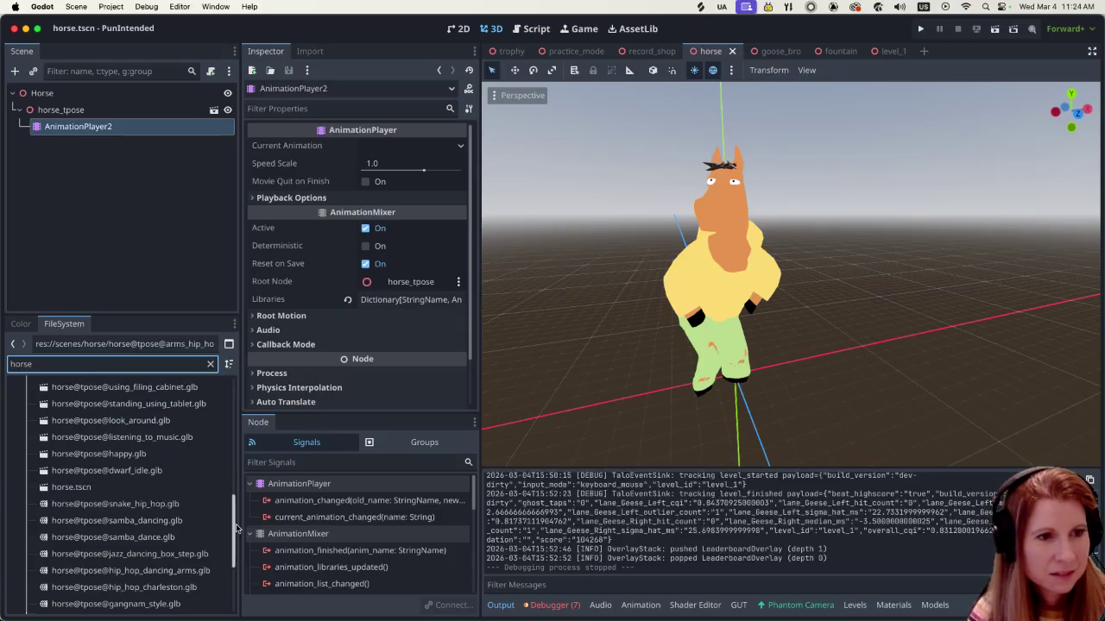
pyautogui.scroll(5, 233, 528)
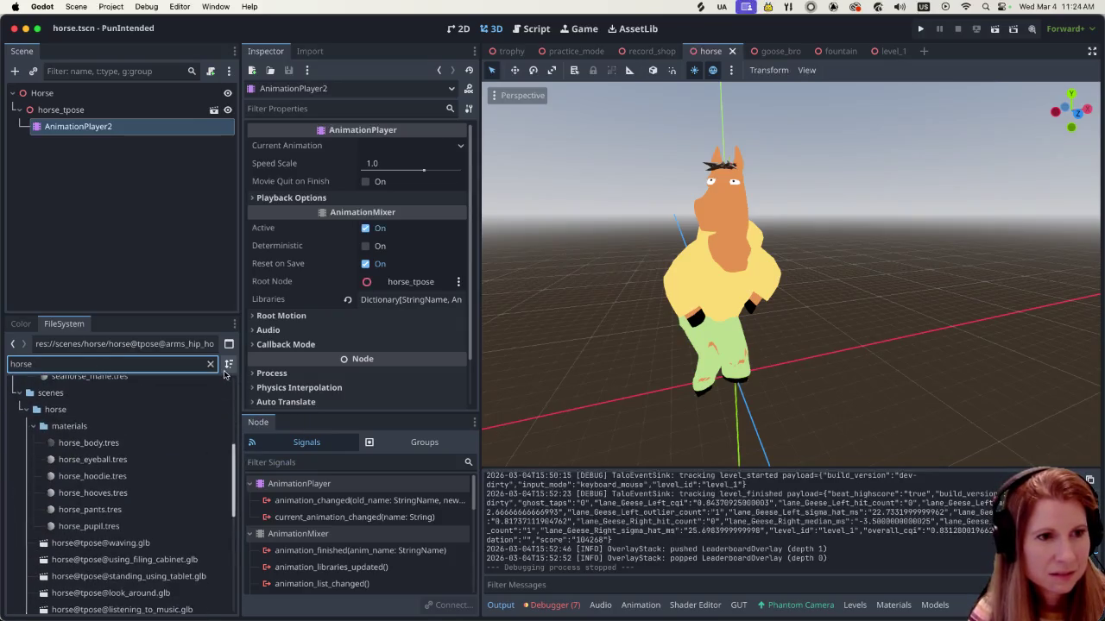
pyautogui.click(227, 367)
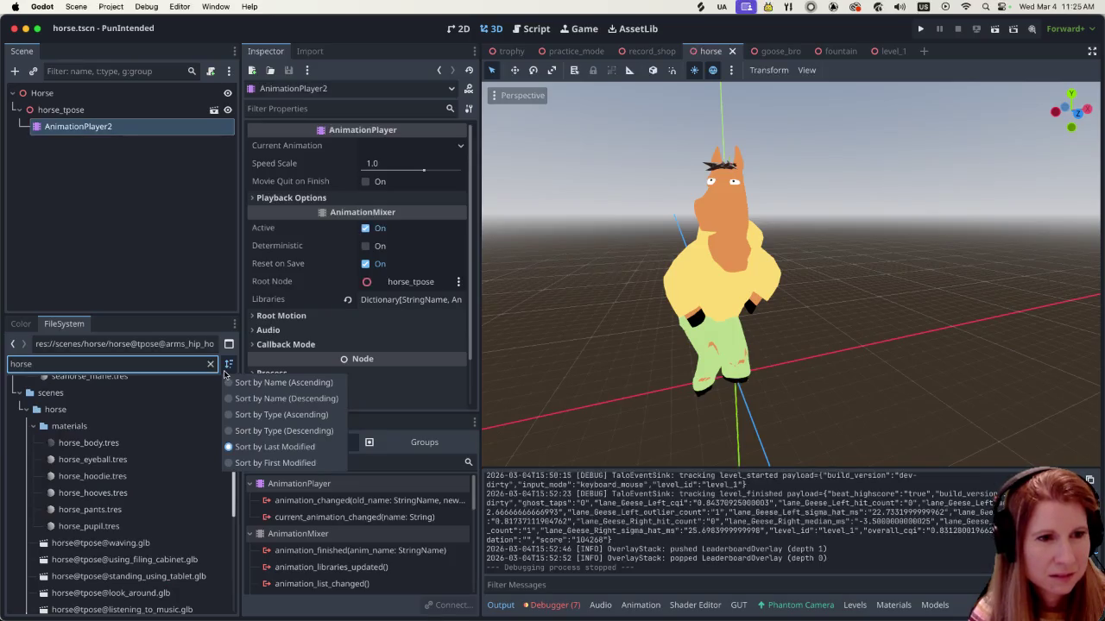
pyautogui.click(161, 367)
pyautogui.scroll(-2, 141, 507)
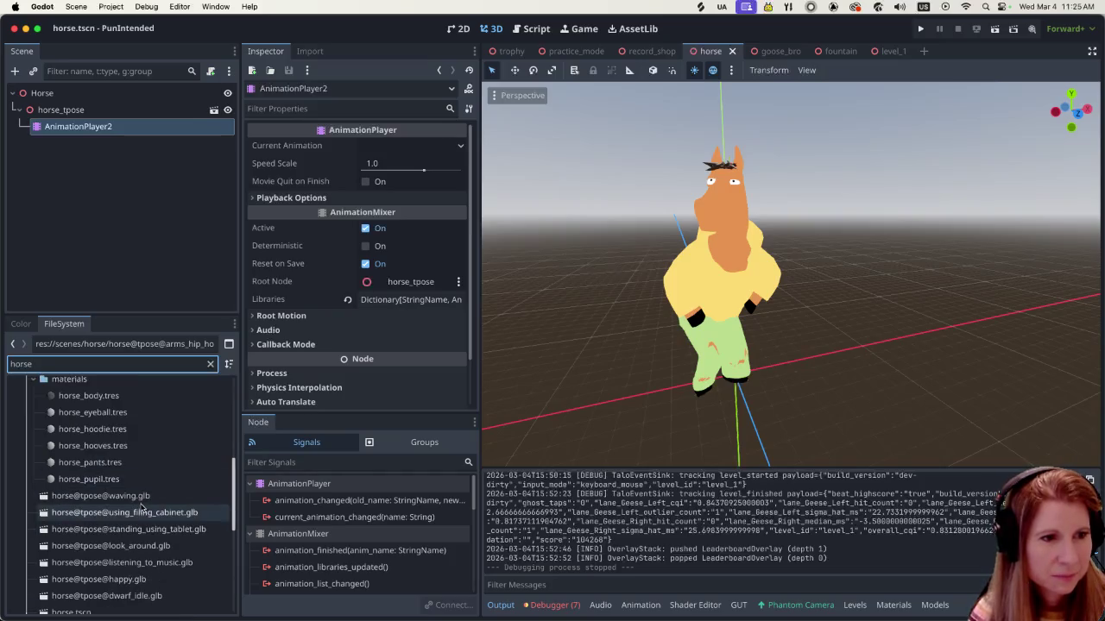
pyautogui.scroll(-1, 140, 507)
pyautogui.click(100, 463)
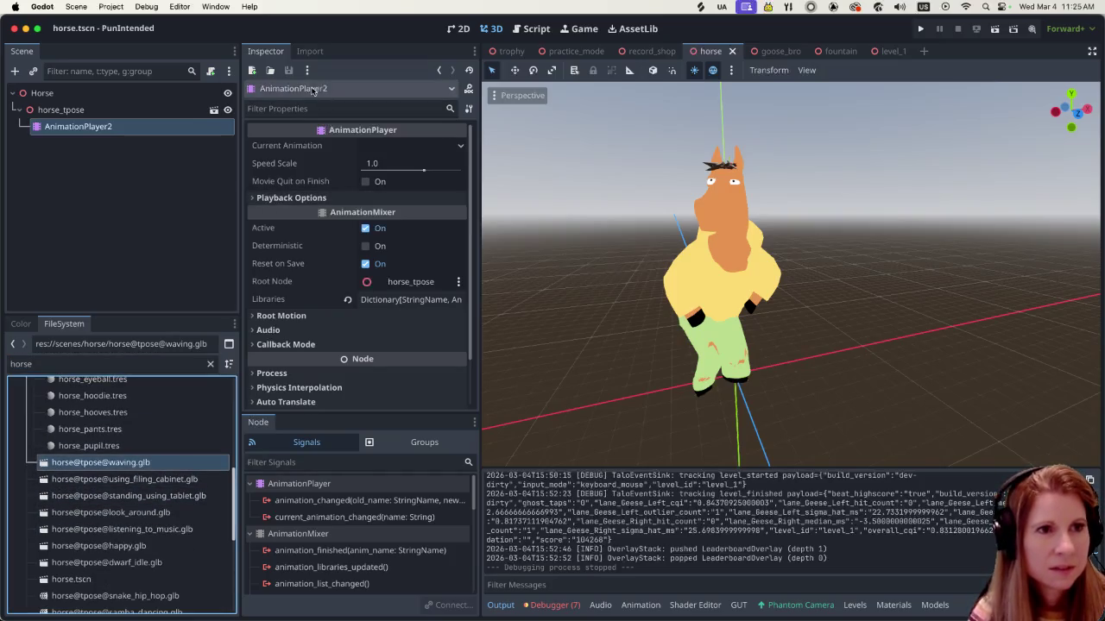
pyautogui.click(310, 51)
pyautogui.click(294, 110)
pyautogui.click(283, 130)
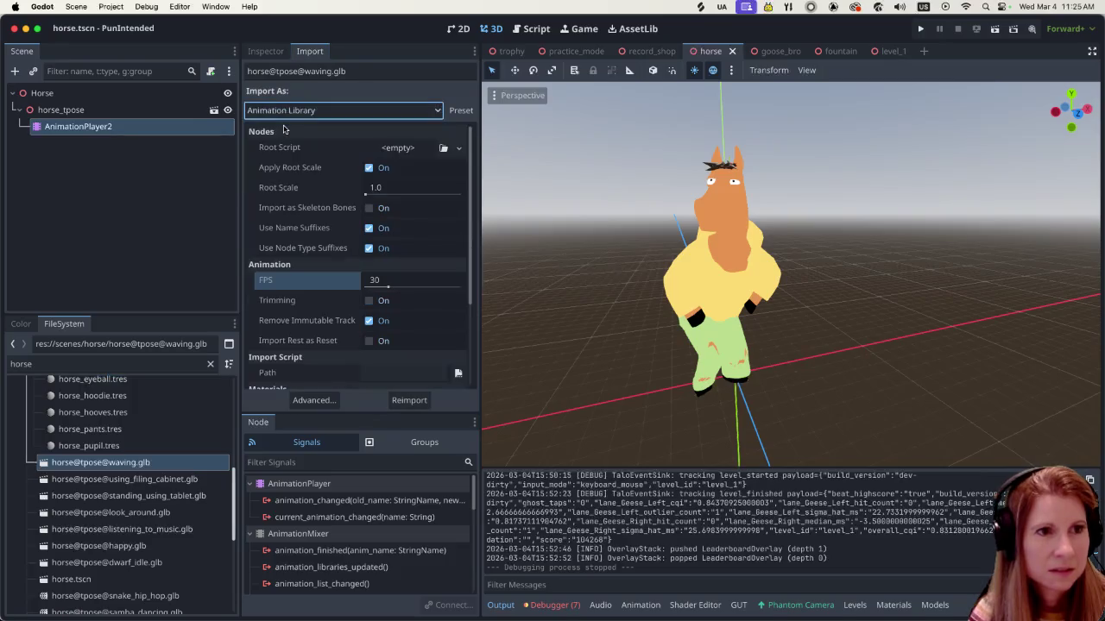
pyautogui.click(388, 281)
pyautogui.write('60')
pyautogui.press('Return')
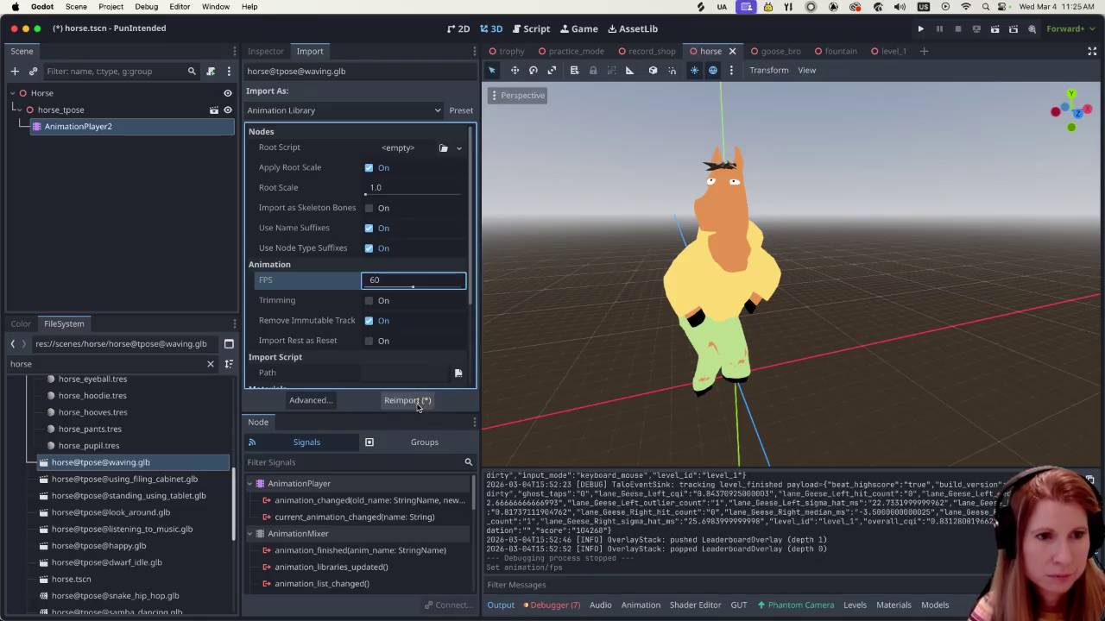
pyautogui.click(417, 402)
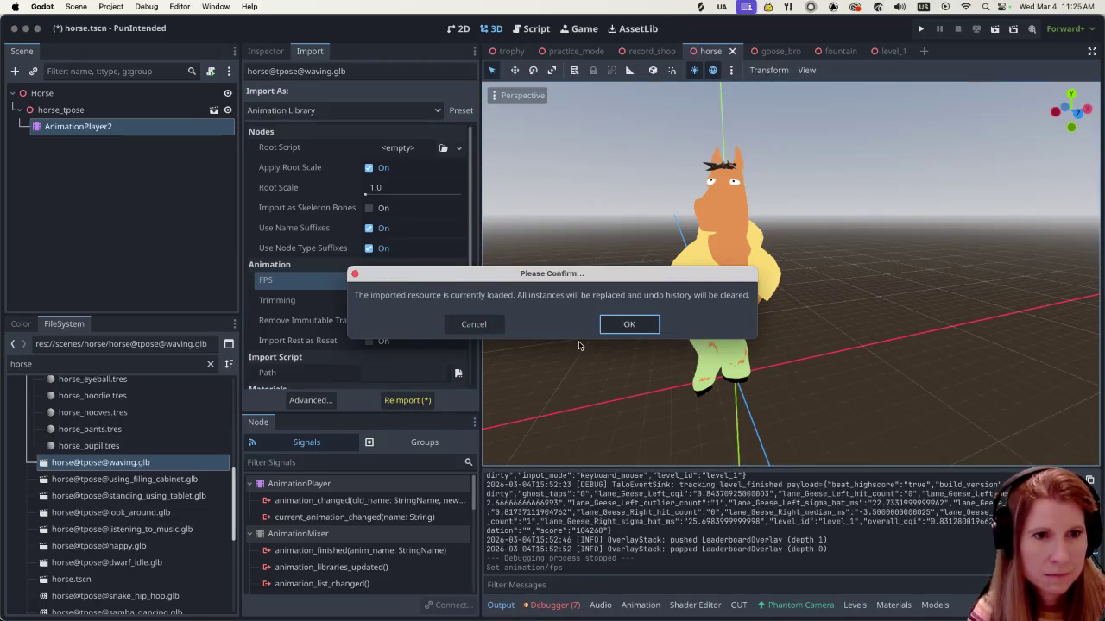
pyautogui.click(618, 325)
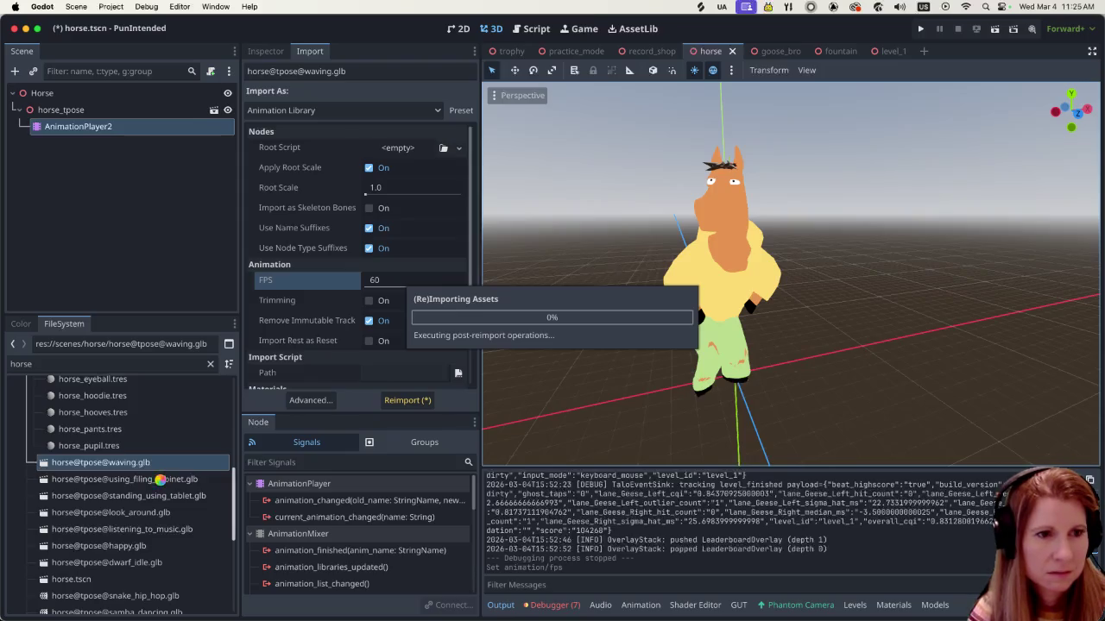
pyautogui.click(160, 479)
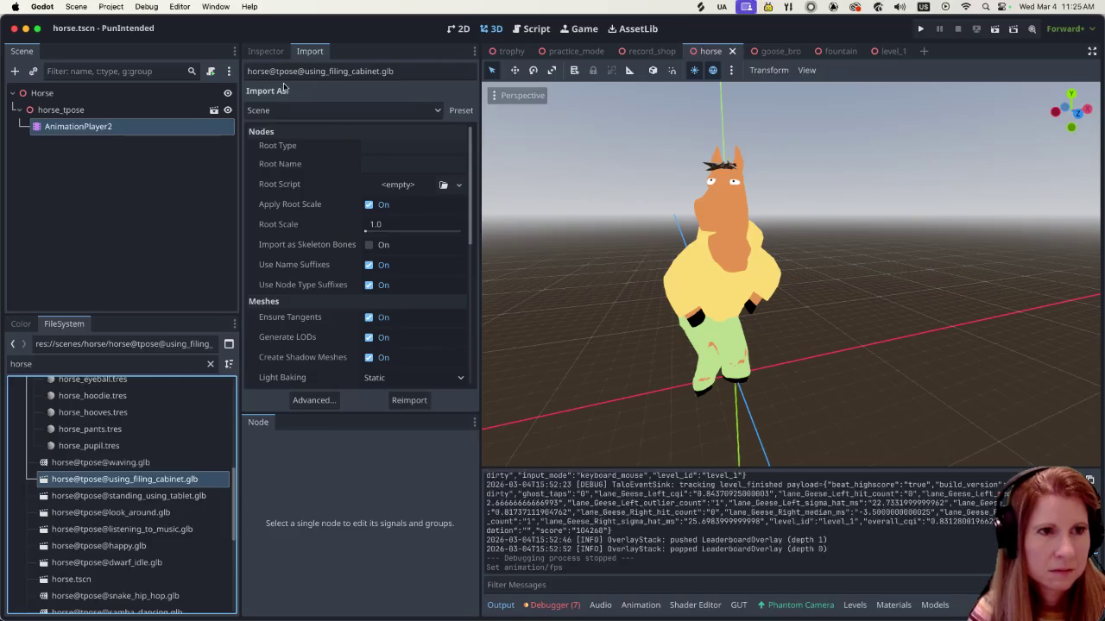
pyautogui.click(337, 110)
pyautogui.click(345, 129)
pyautogui.click(375, 278)
pyautogui.write('0')
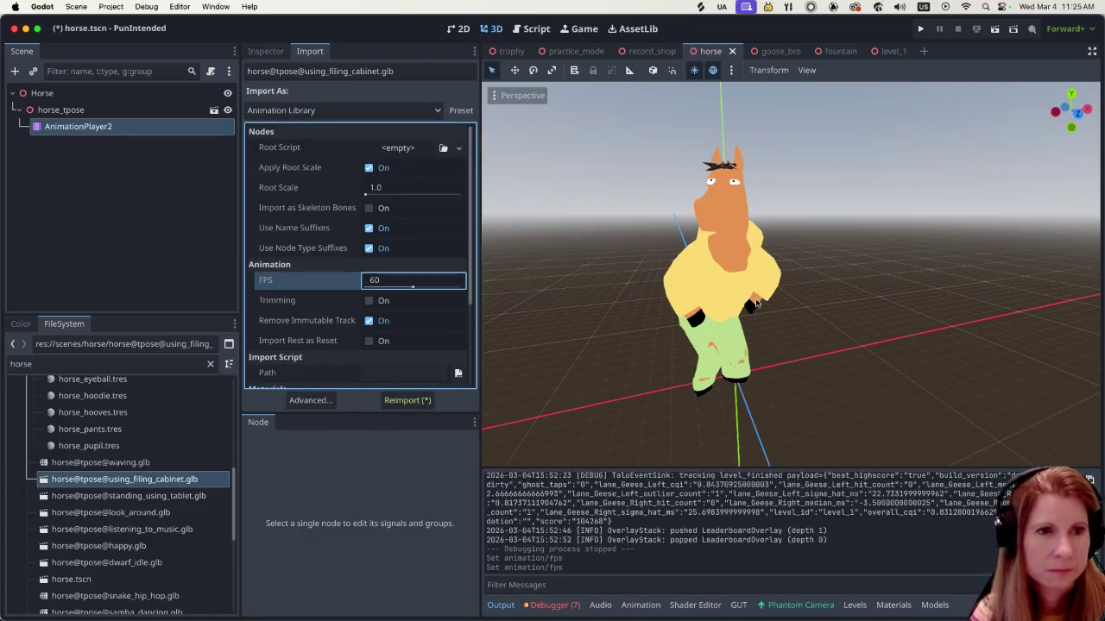
pyautogui.click(414, 400)
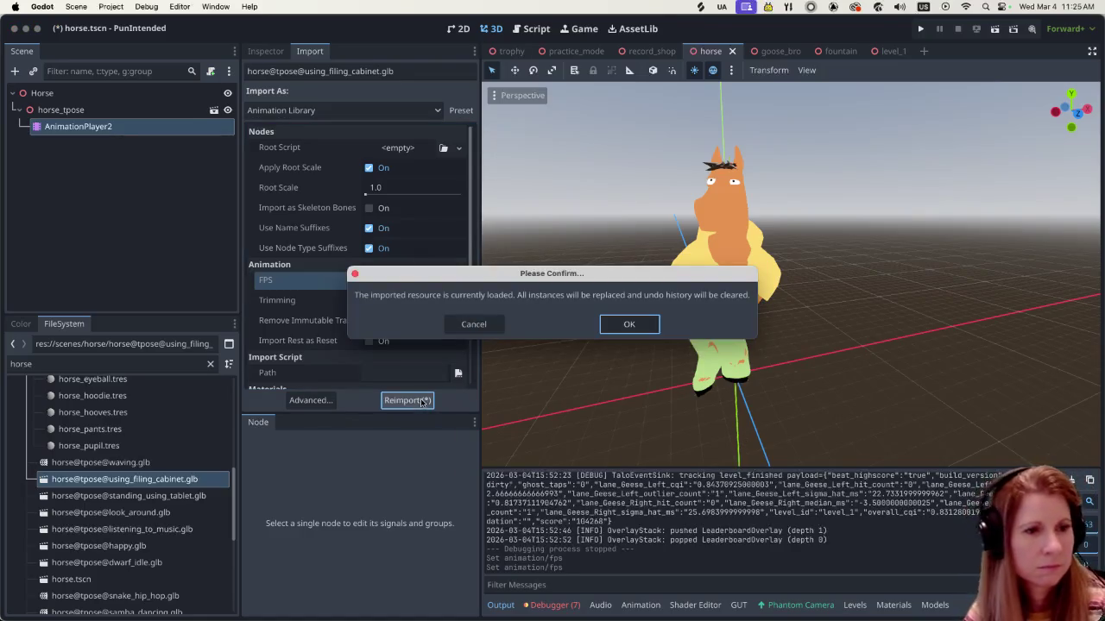
pyautogui.press('Return')
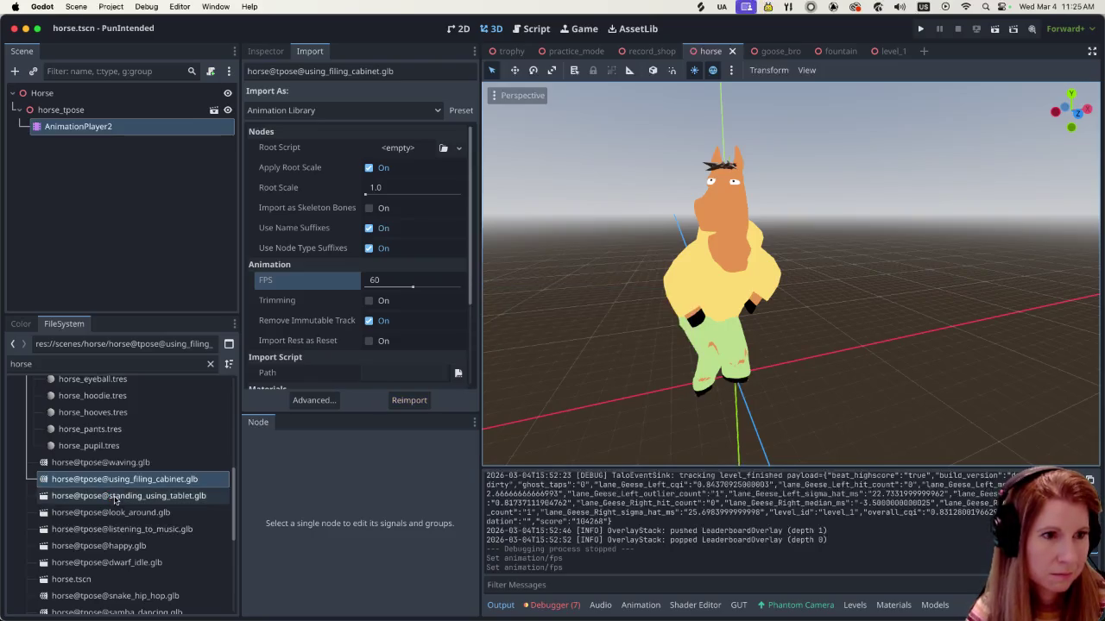
pyautogui.click(114, 497)
pyautogui.click(267, 112)
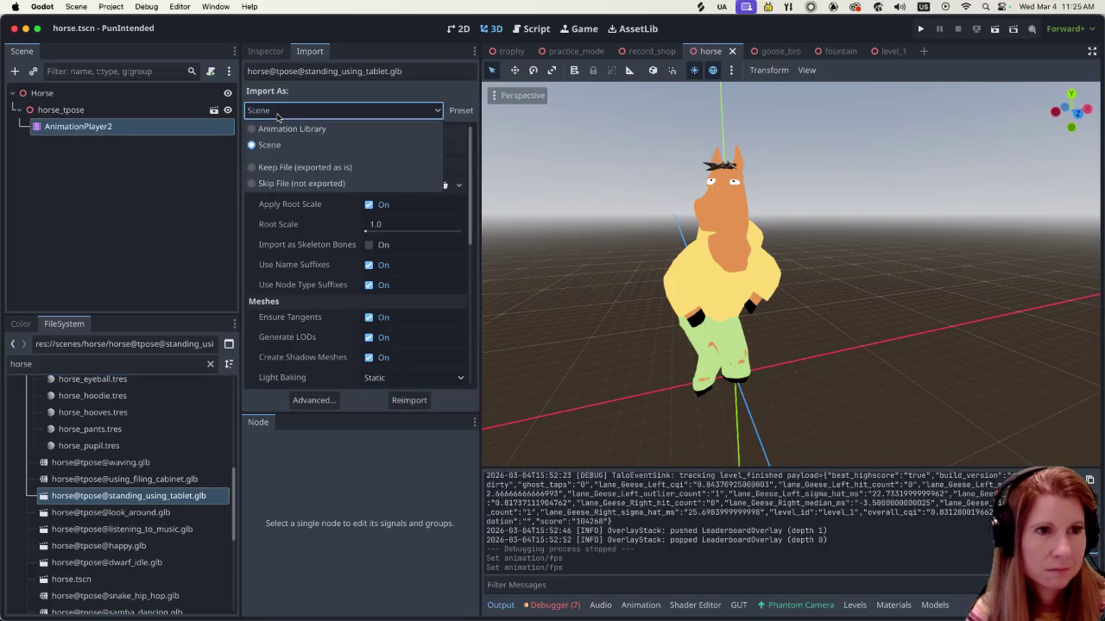
pyautogui.click(283, 122)
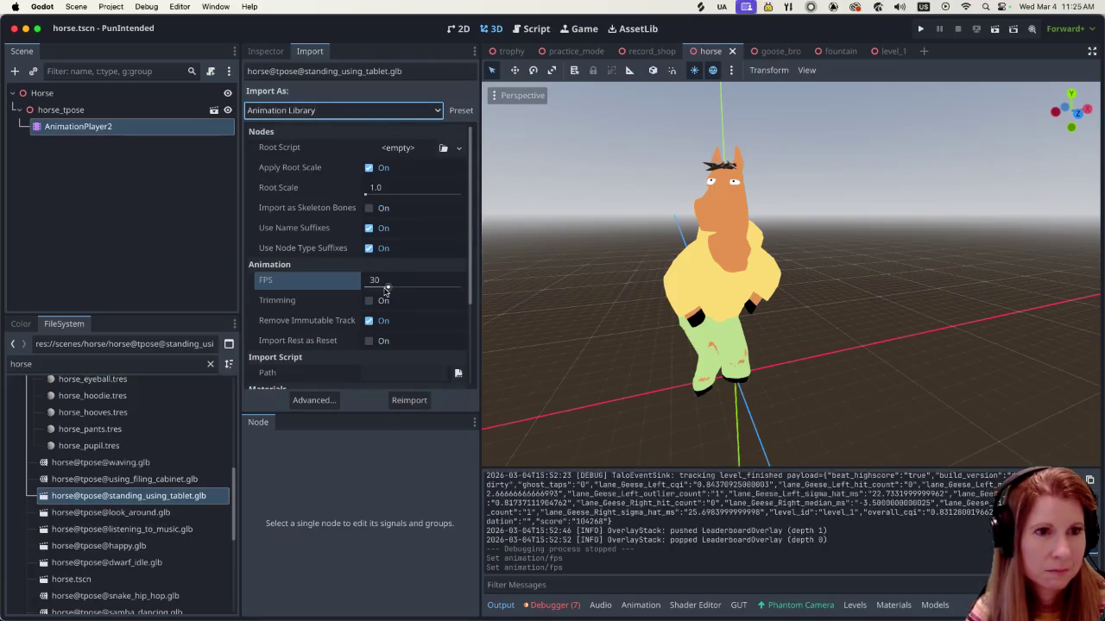
pyautogui.click(374, 283)
pyautogui.write('60')
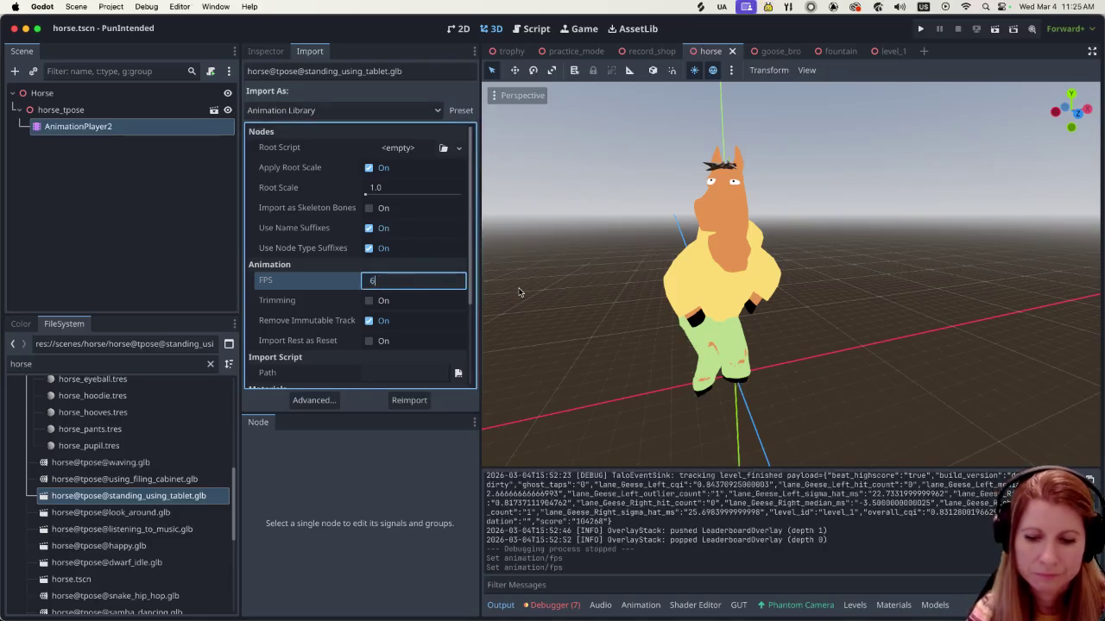
pyautogui.press('Return')
pyautogui.click(407, 399)
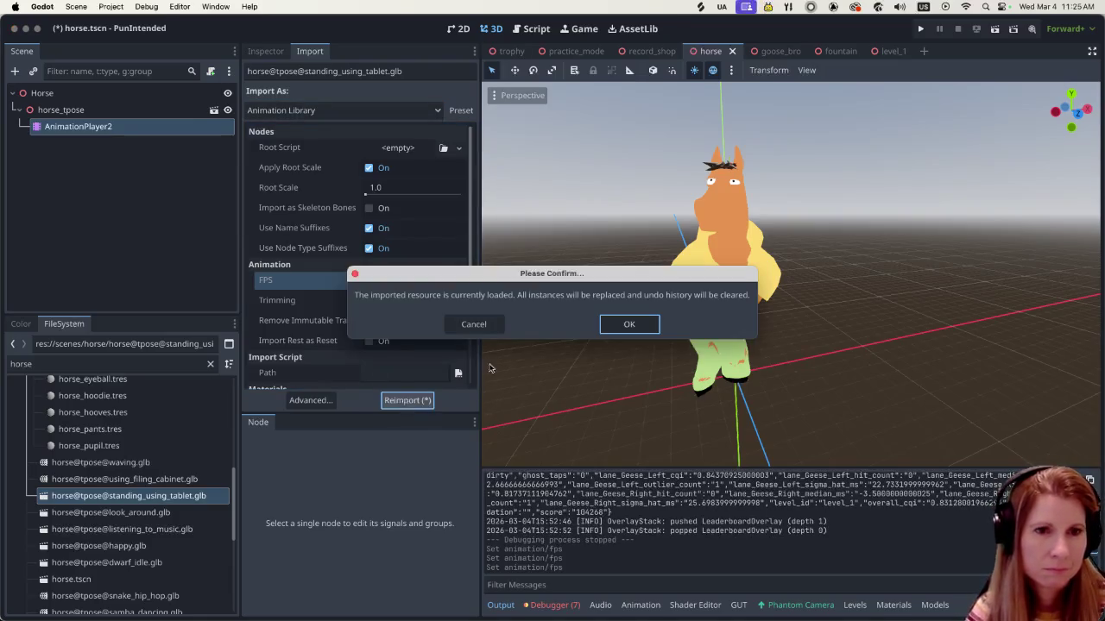
pyautogui.click(628, 324)
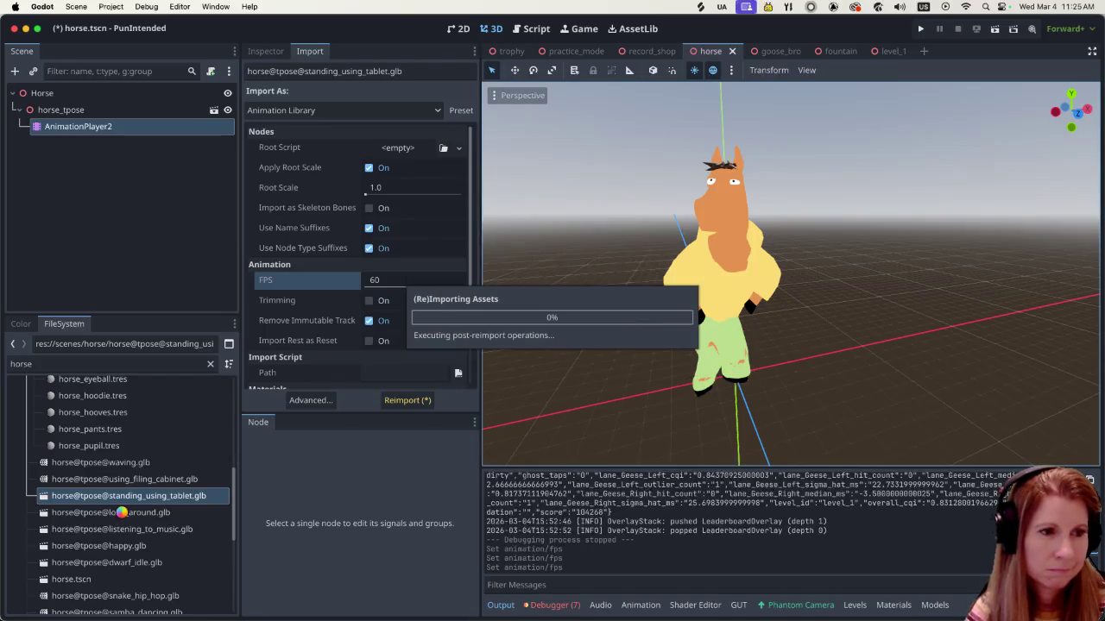
pyautogui.click(120, 512)
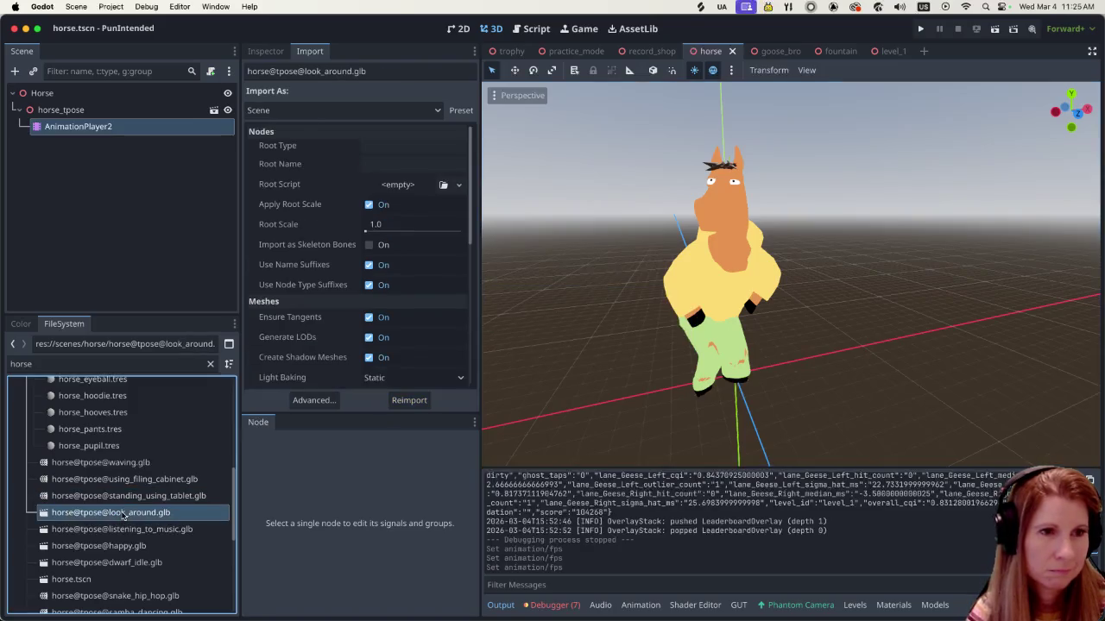
pyautogui.click(324, 111)
pyautogui.click(293, 130)
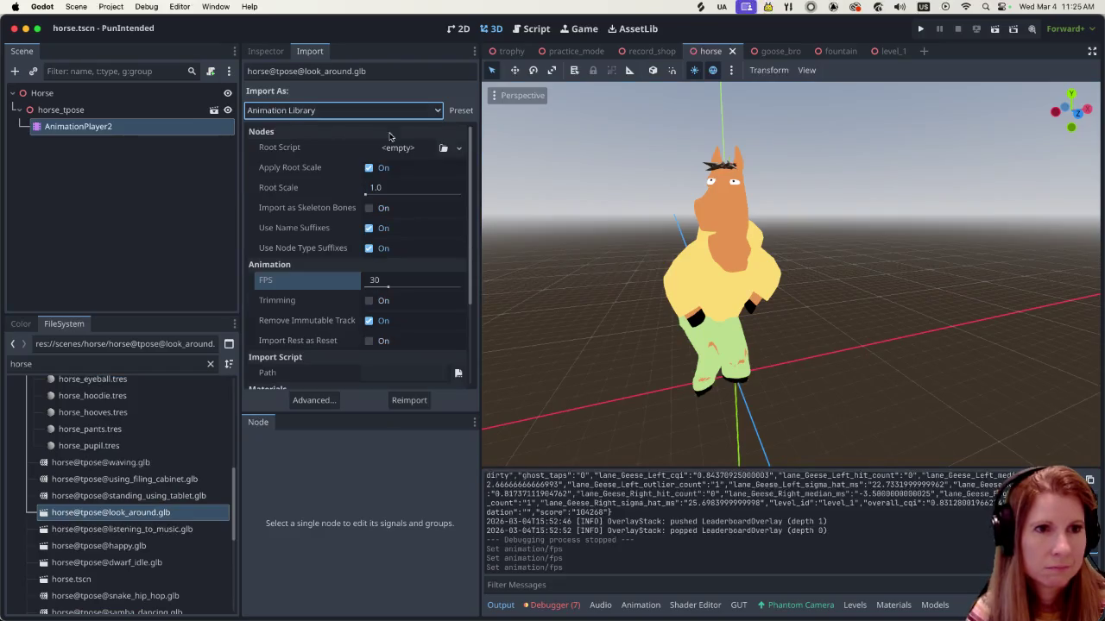
pyautogui.click(389, 280)
pyautogui.write('60')
pyautogui.press('Return')
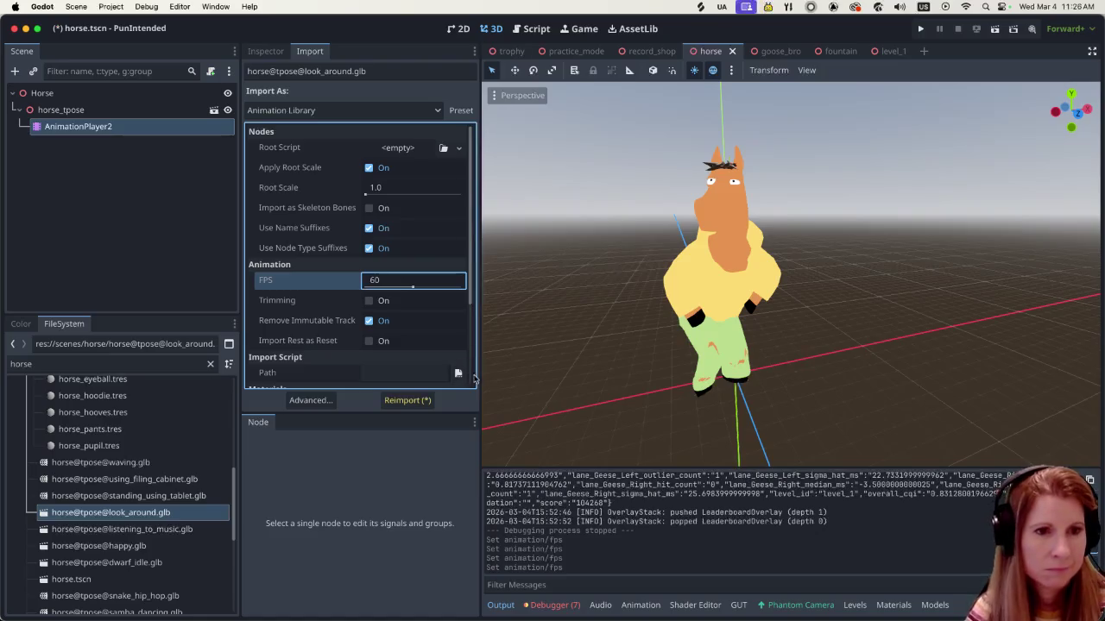
pyautogui.click(424, 400)
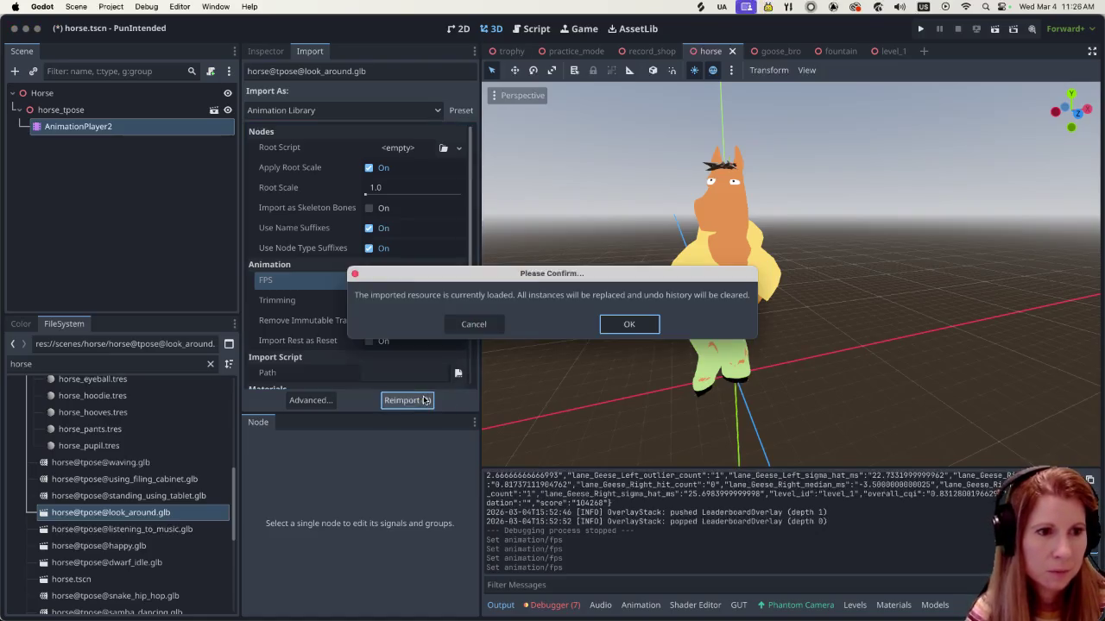
pyautogui.click(642, 327)
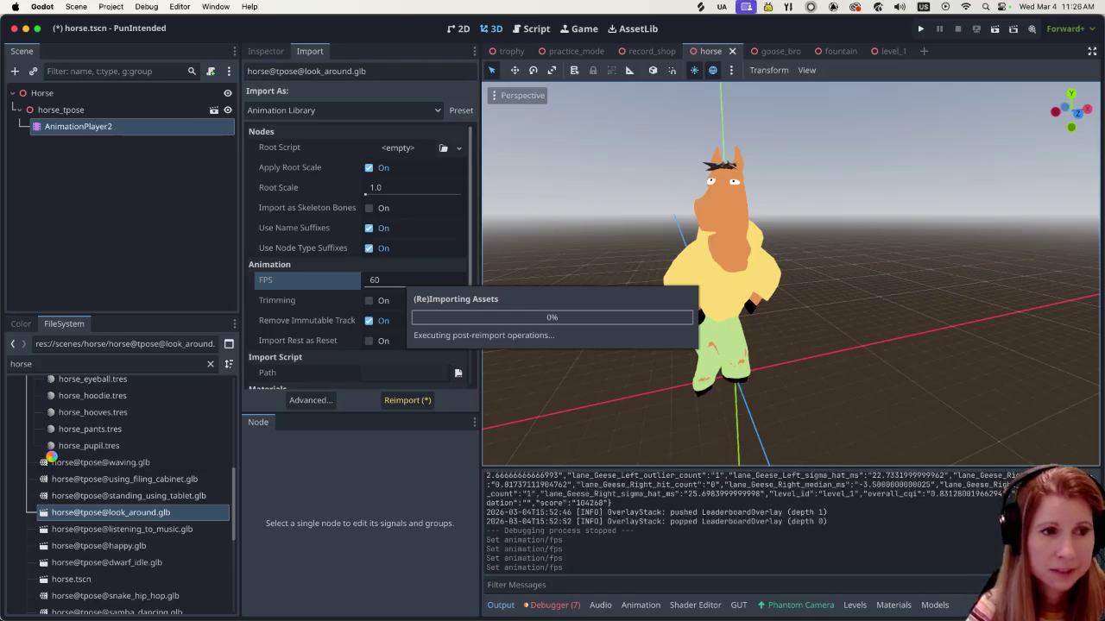
pyautogui.click(149, 533)
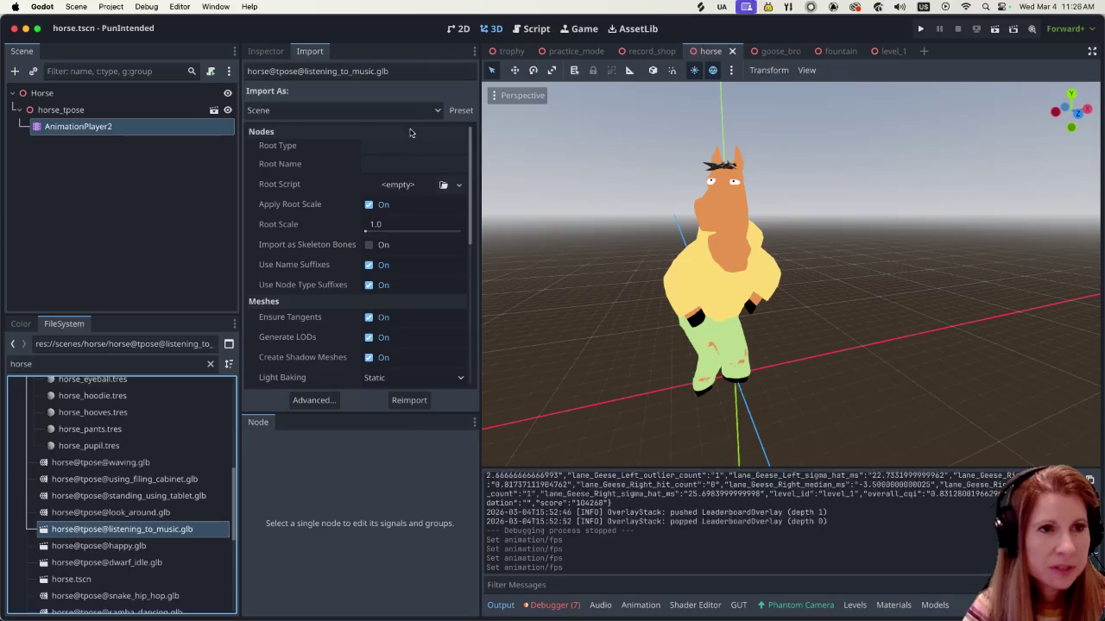
pyautogui.click(304, 109)
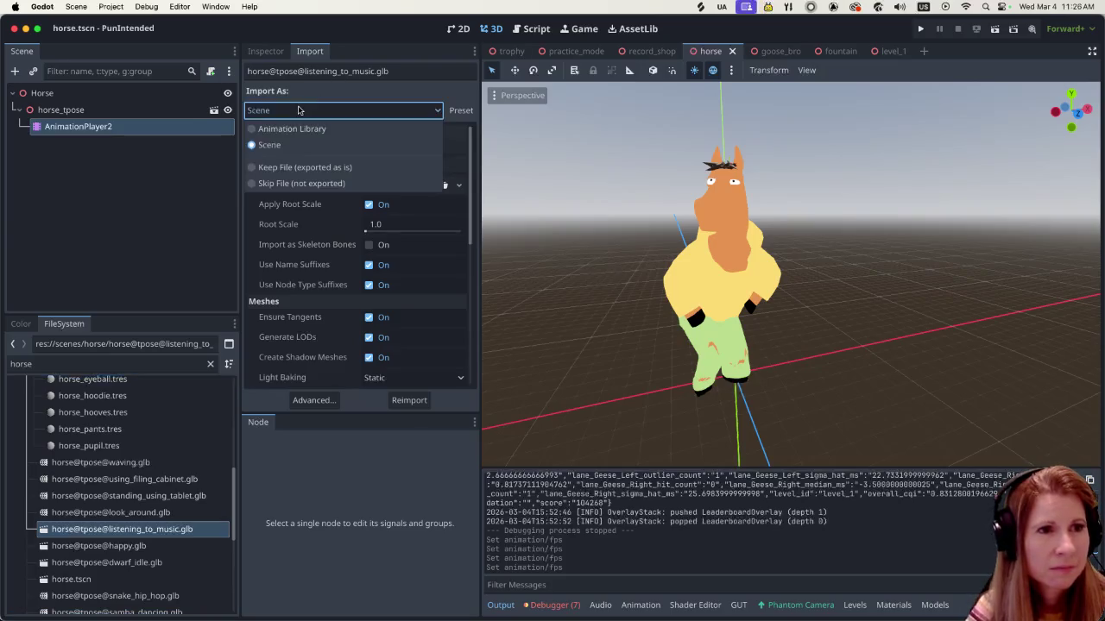
pyautogui.click(292, 129)
pyautogui.click(378, 285)
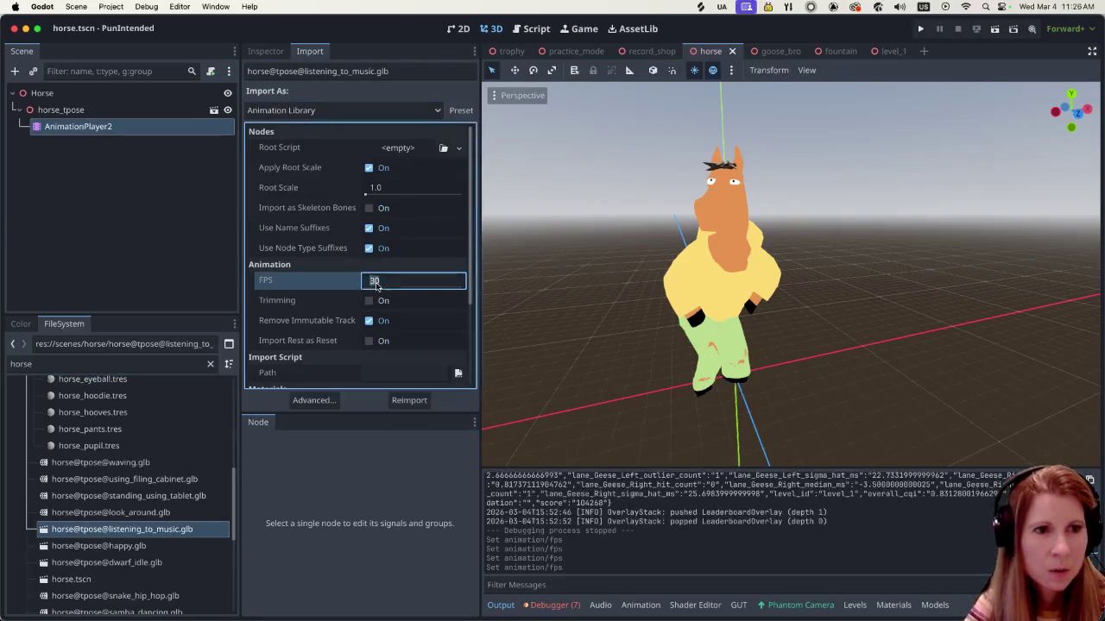
pyautogui.write('60')
pyautogui.press('Return')
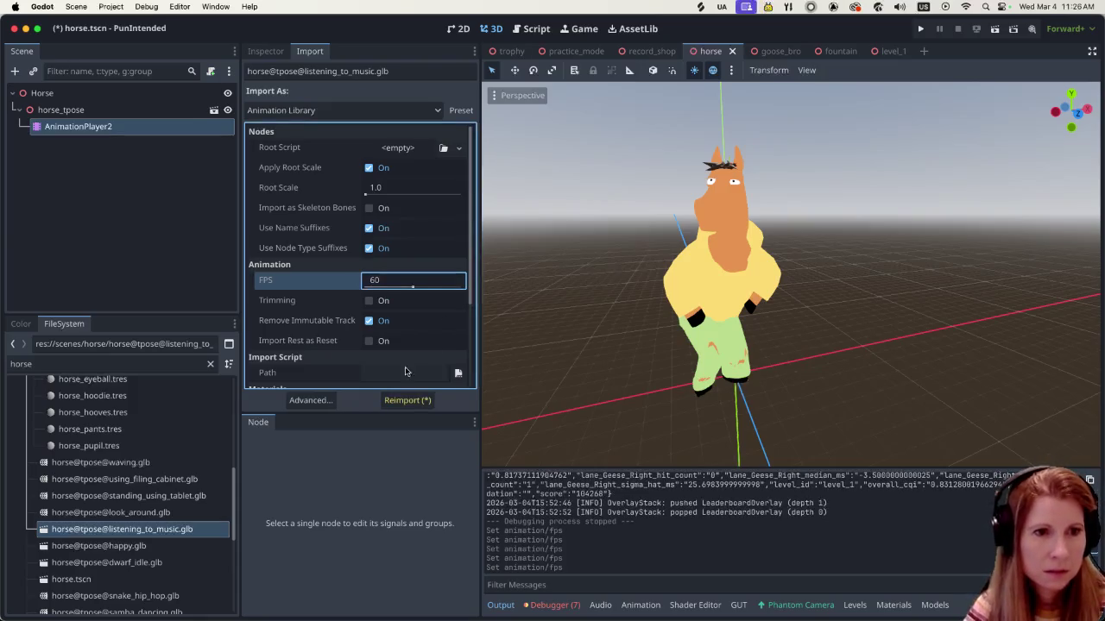
pyautogui.click(408, 400)
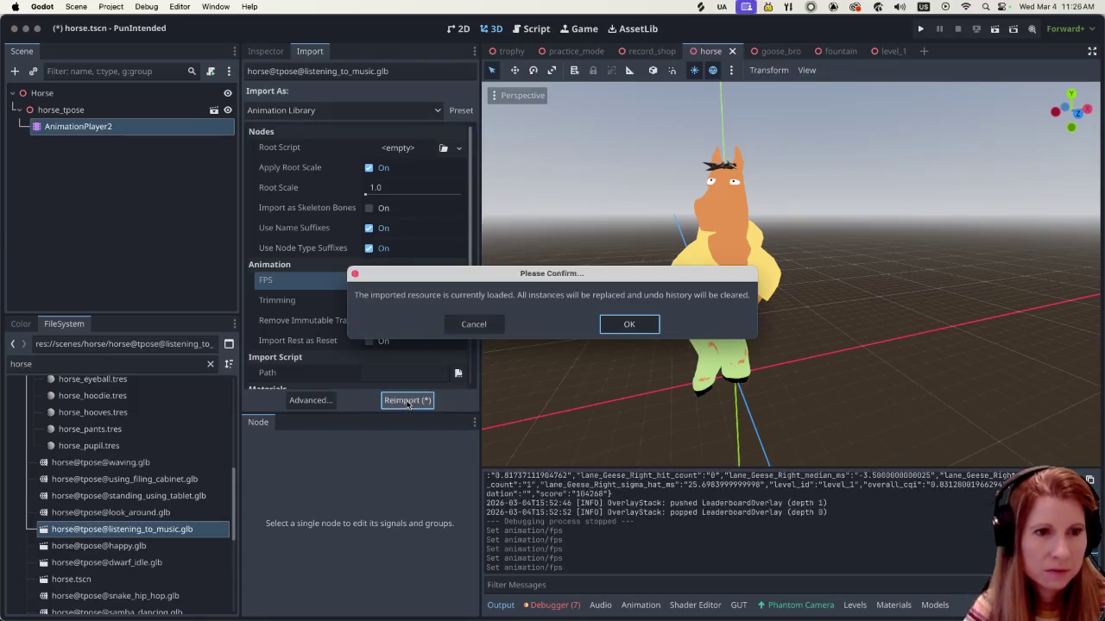
pyautogui.click(640, 328)
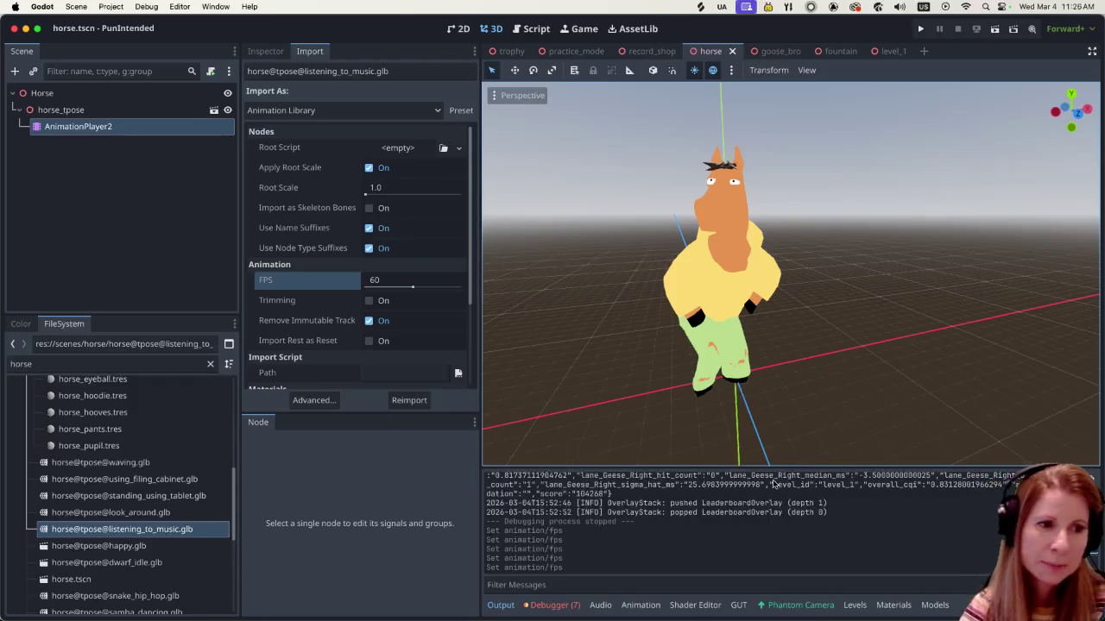
pyautogui.click(129, 545)
pyautogui.click(288, 111)
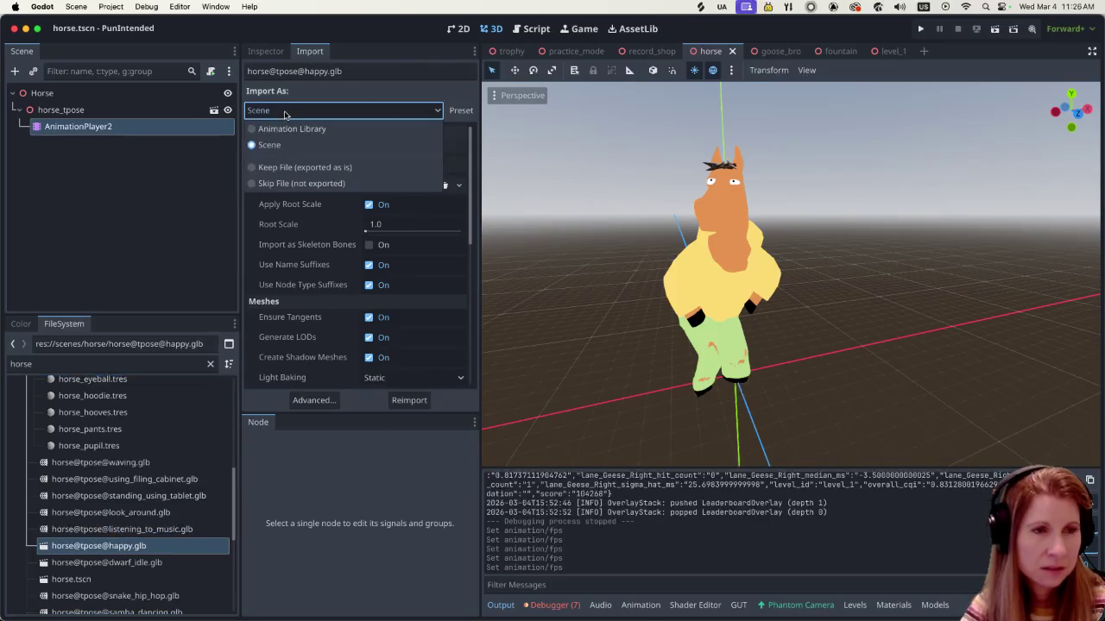
pyautogui.click(278, 129)
pyautogui.click(380, 281)
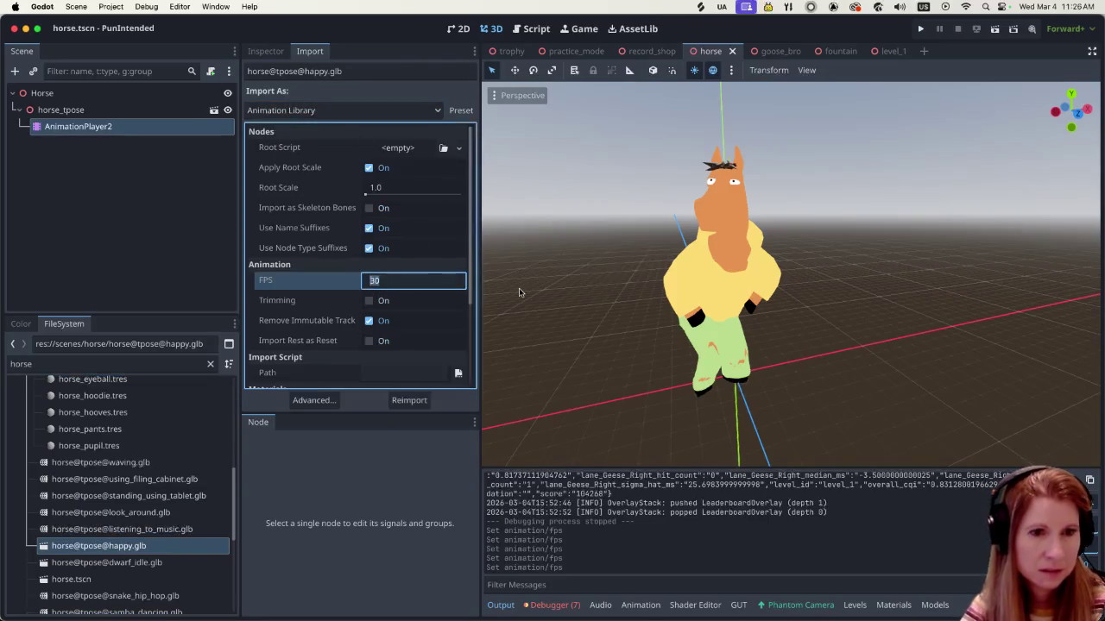
pyautogui.write('60')
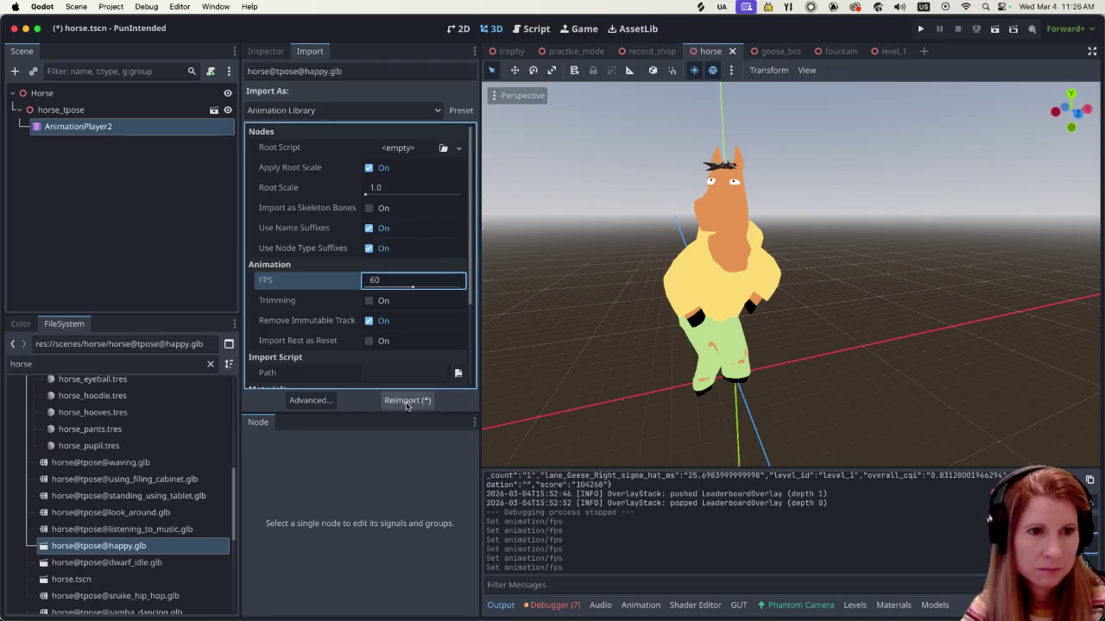
pyautogui.click(407, 399)
pyautogui.click(634, 324)
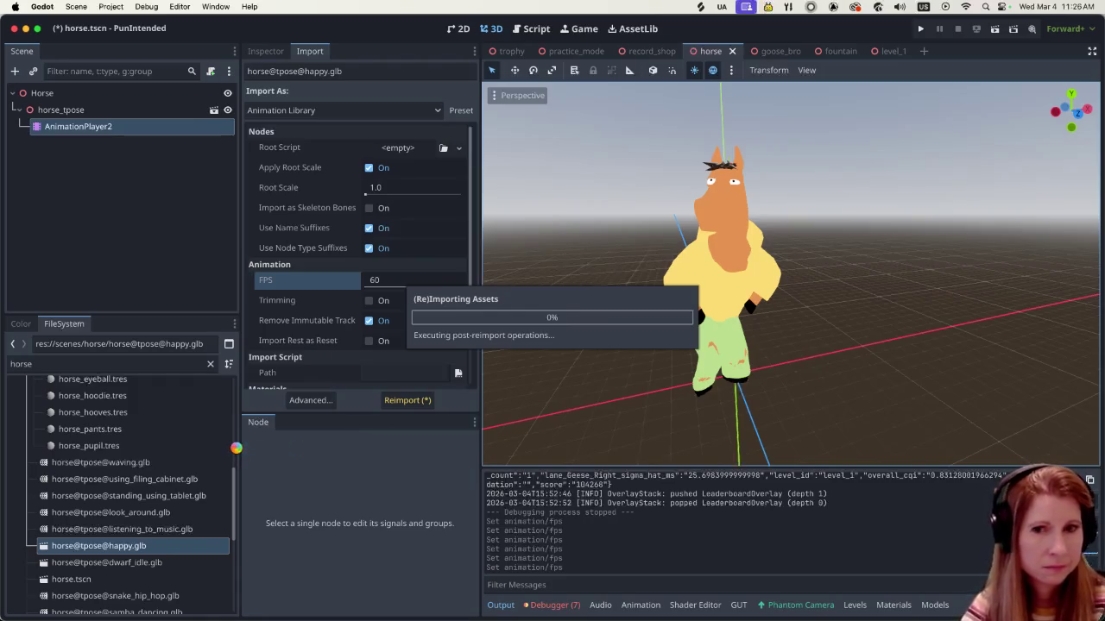
pyautogui.click(123, 567)
pyautogui.click(352, 111)
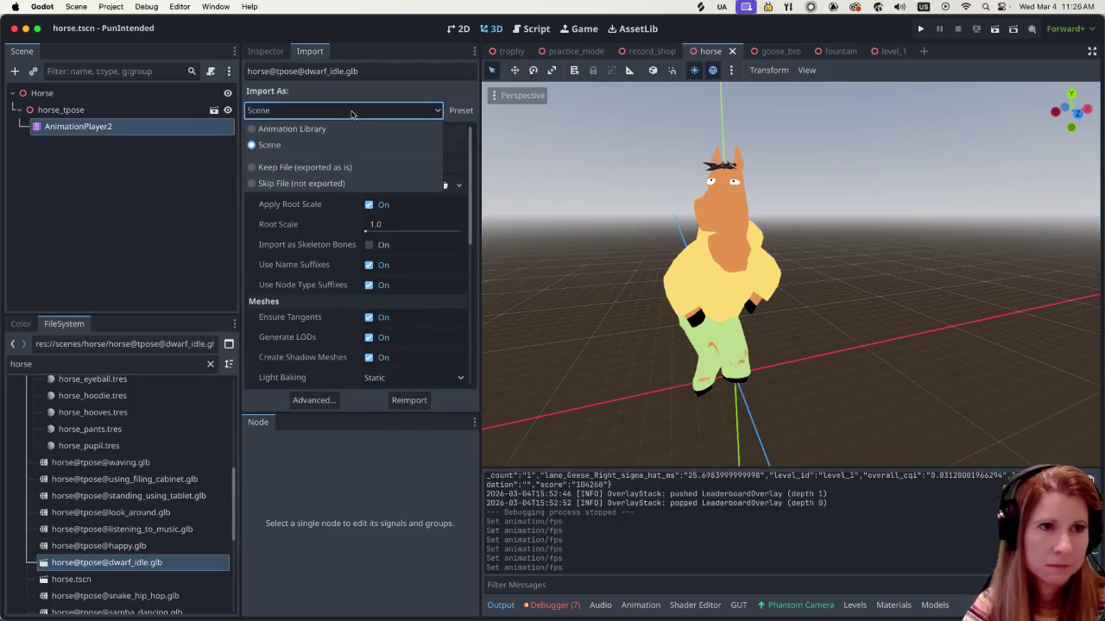
pyautogui.click(318, 128)
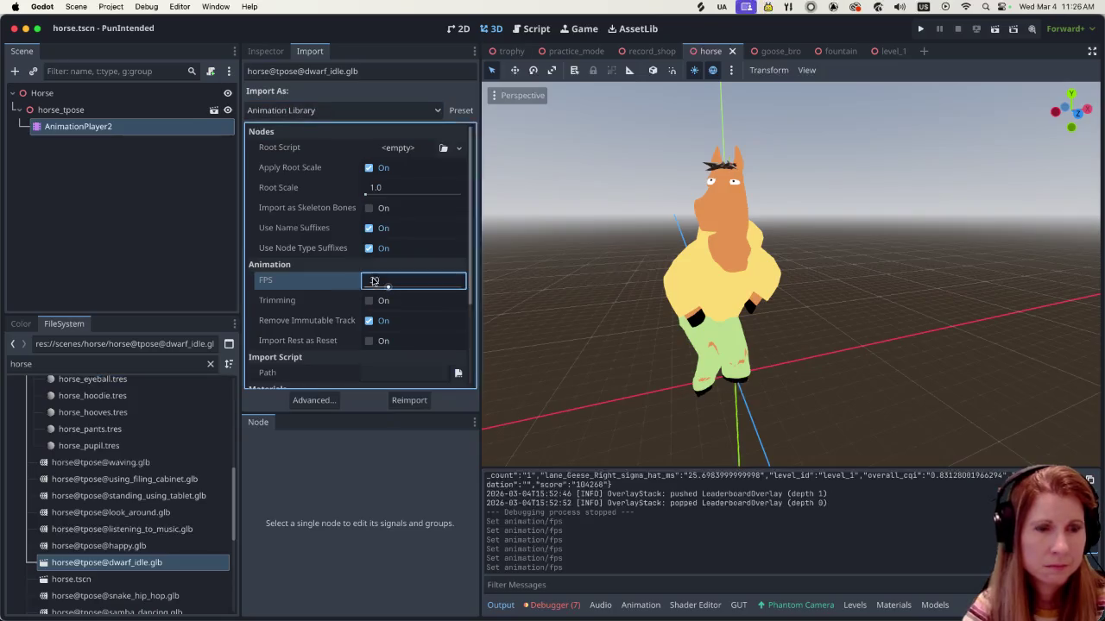
pyautogui.click(373, 280)
pyautogui.write('60')
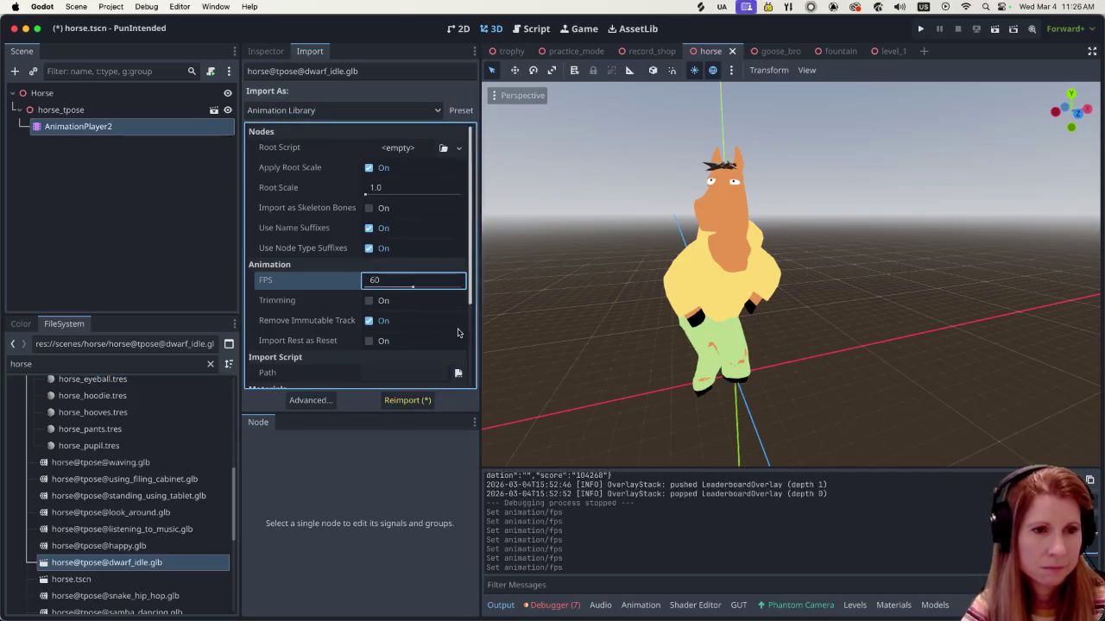
pyautogui.click(410, 400)
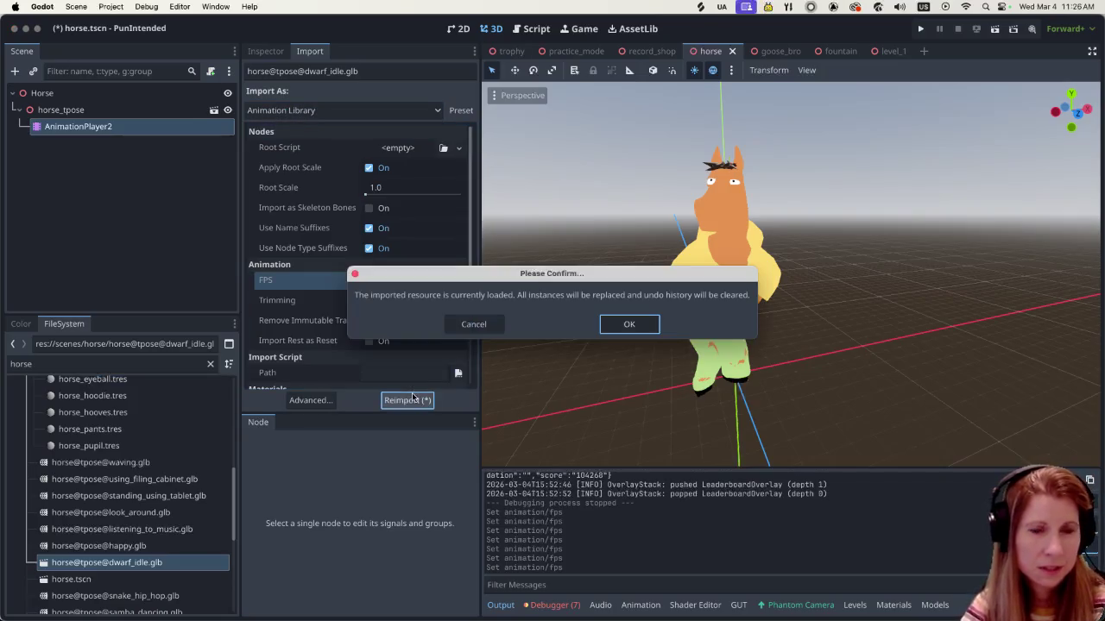
pyautogui.click(631, 325)
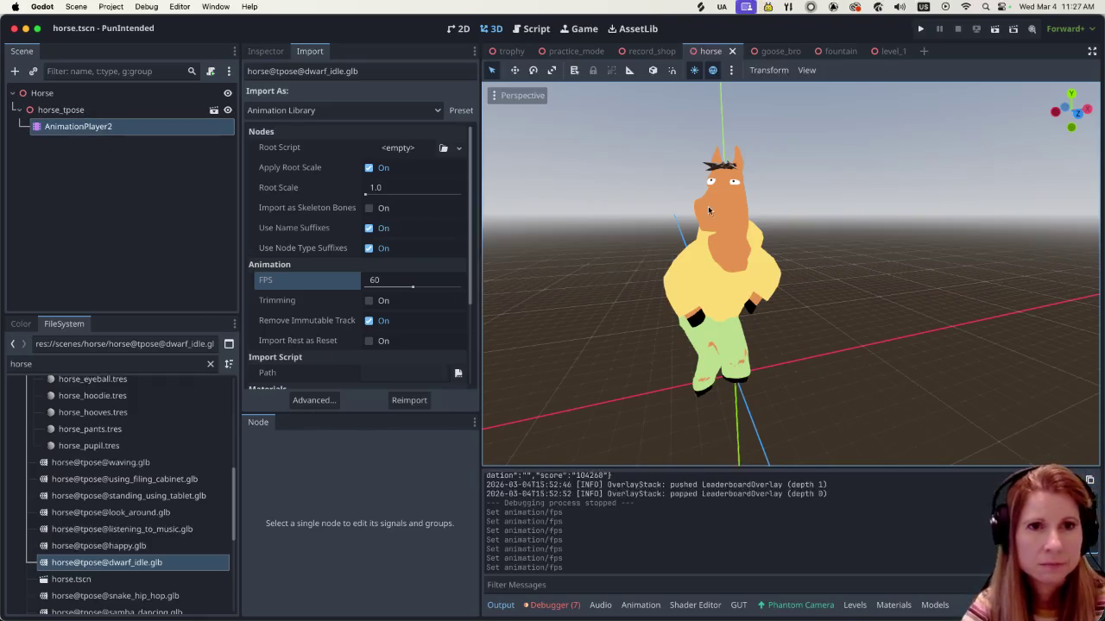
# Look through the goose_bro, fountain and level_1 scenes, checking the Fountain node's transform
pyautogui.click(793, 57)
pyautogui.click(833, 53)
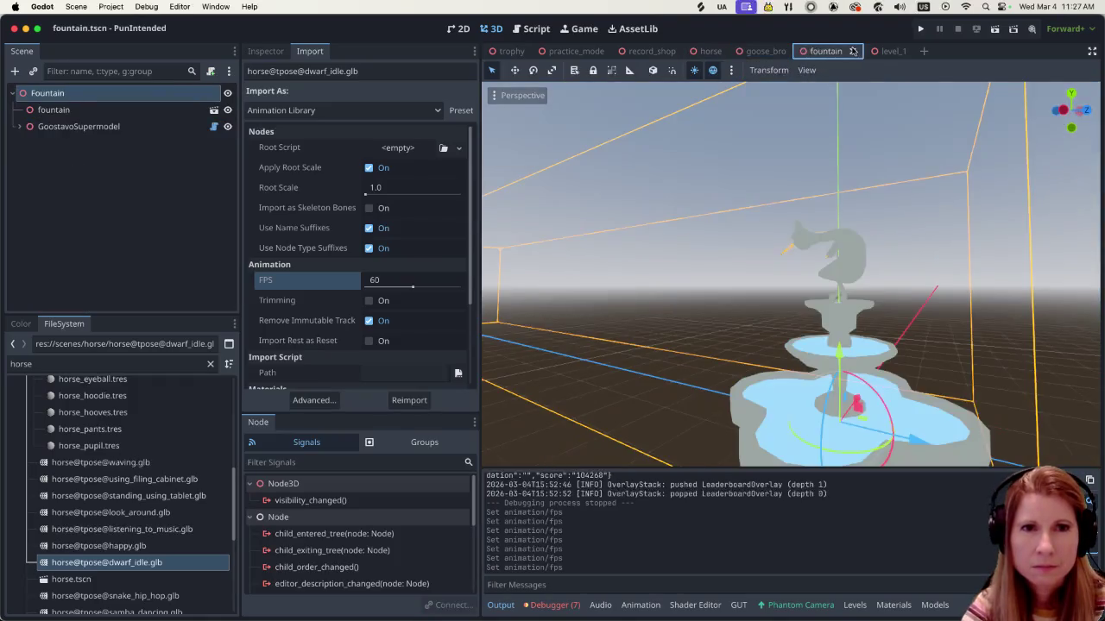
pyautogui.moveTo(887, 55)
pyautogui.moveTo(579, 49)
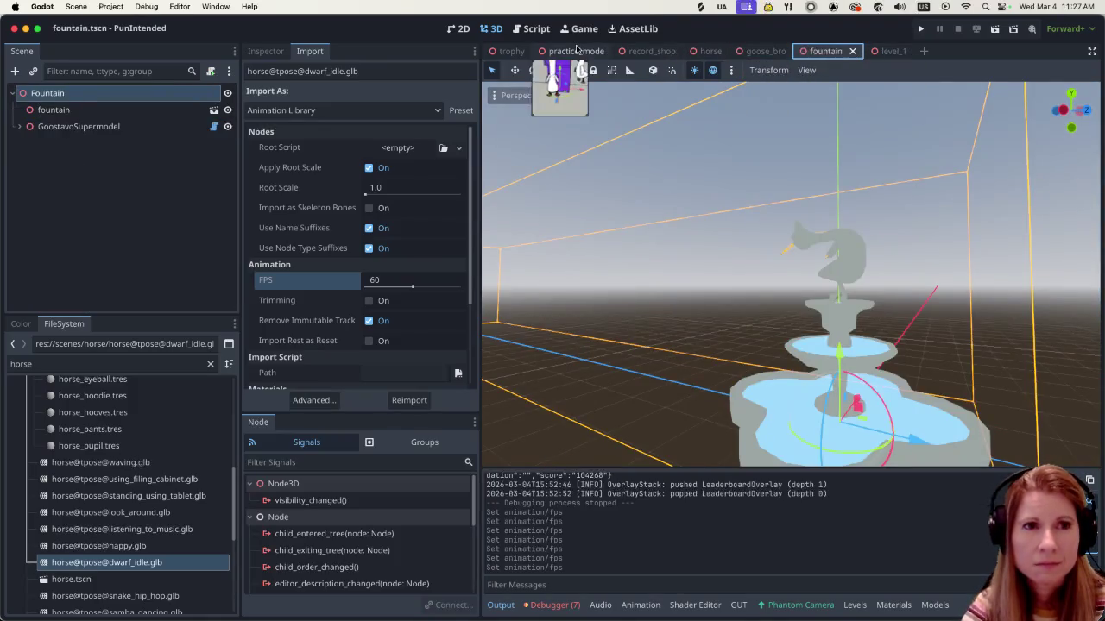
pyautogui.scroll(-2, 887, 277)
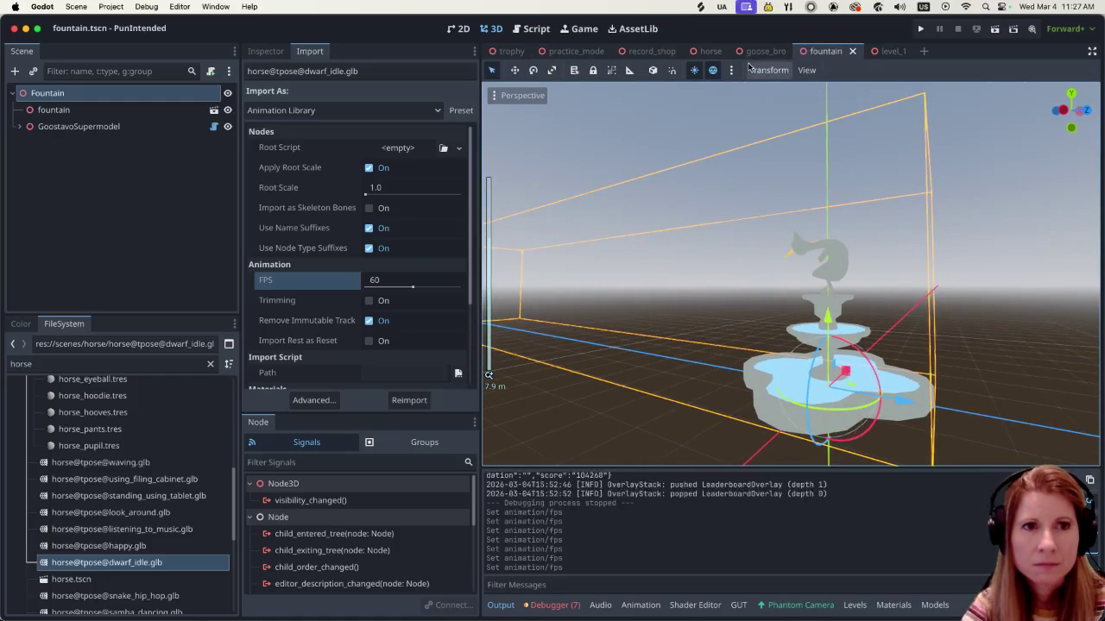
pyautogui.hotkey('ctrl', 'Tab')
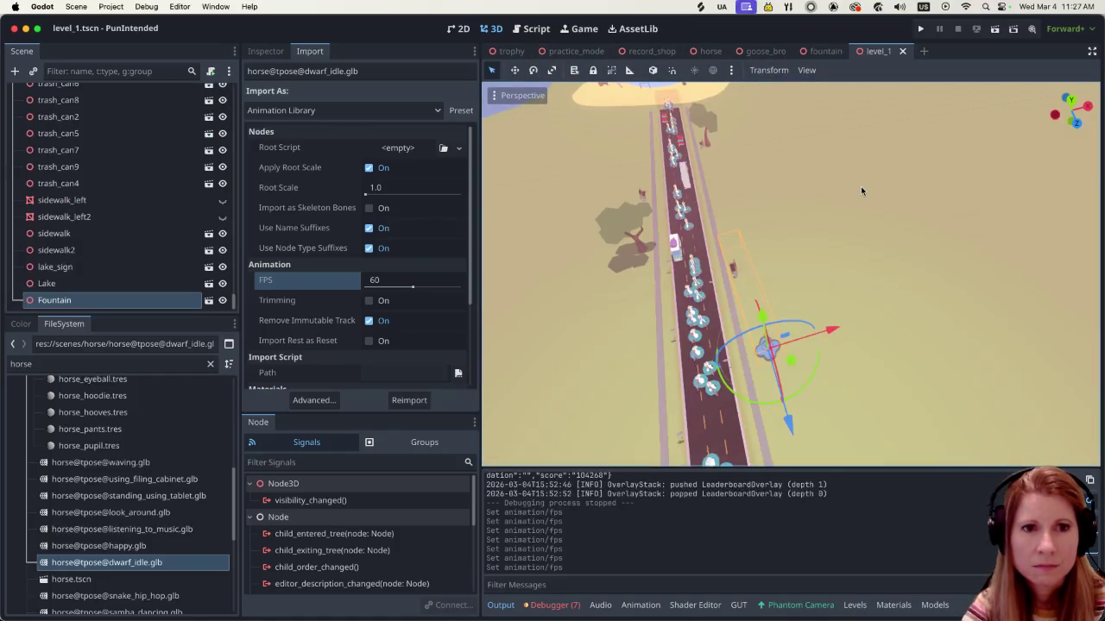
pyautogui.scroll(3, 731, 401)
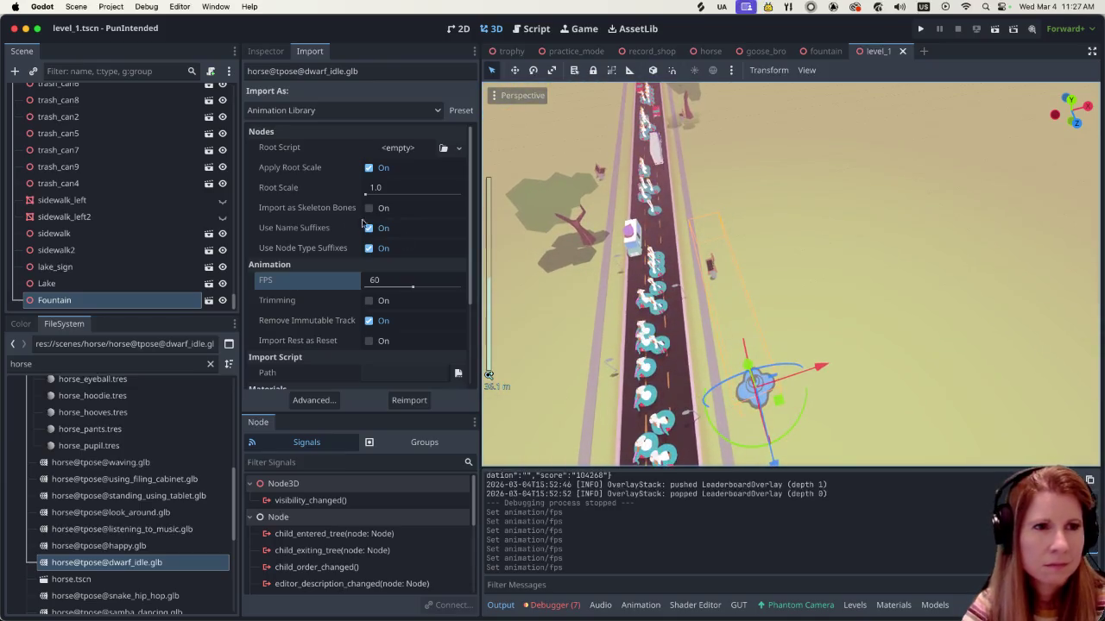
pyautogui.scroll(3, 76, 233)
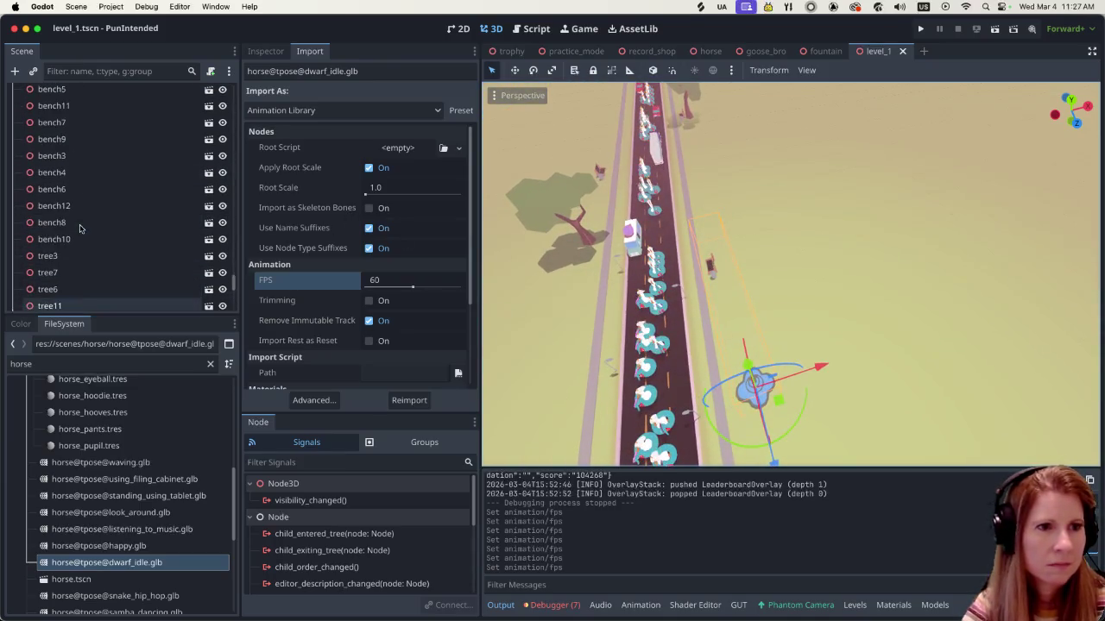
pyautogui.scroll(-3, 69, 246)
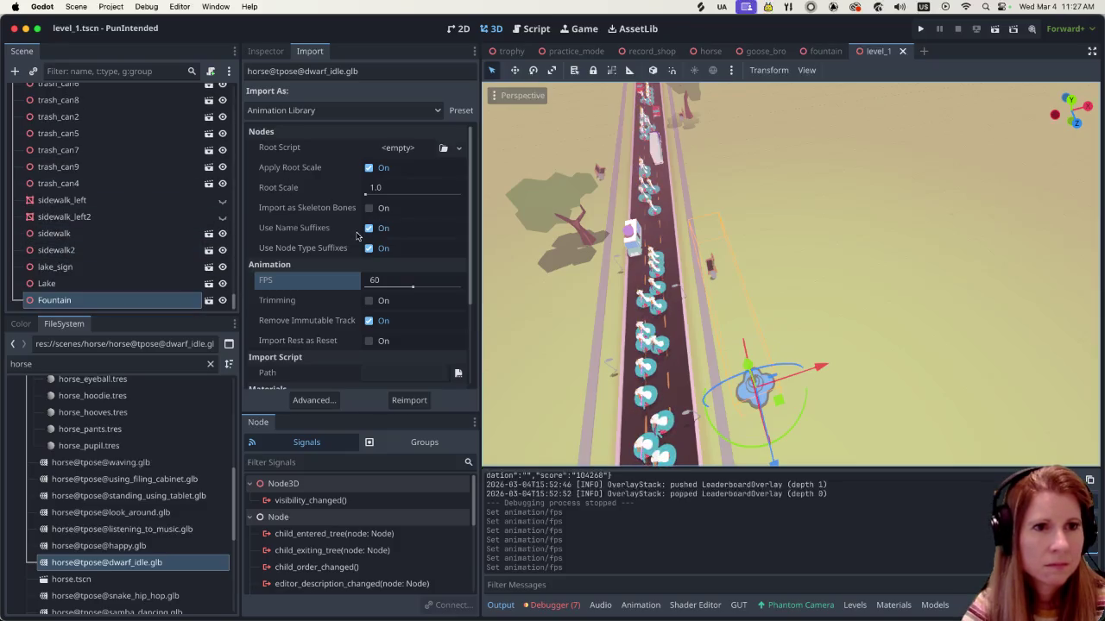
pyautogui.click(265, 51)
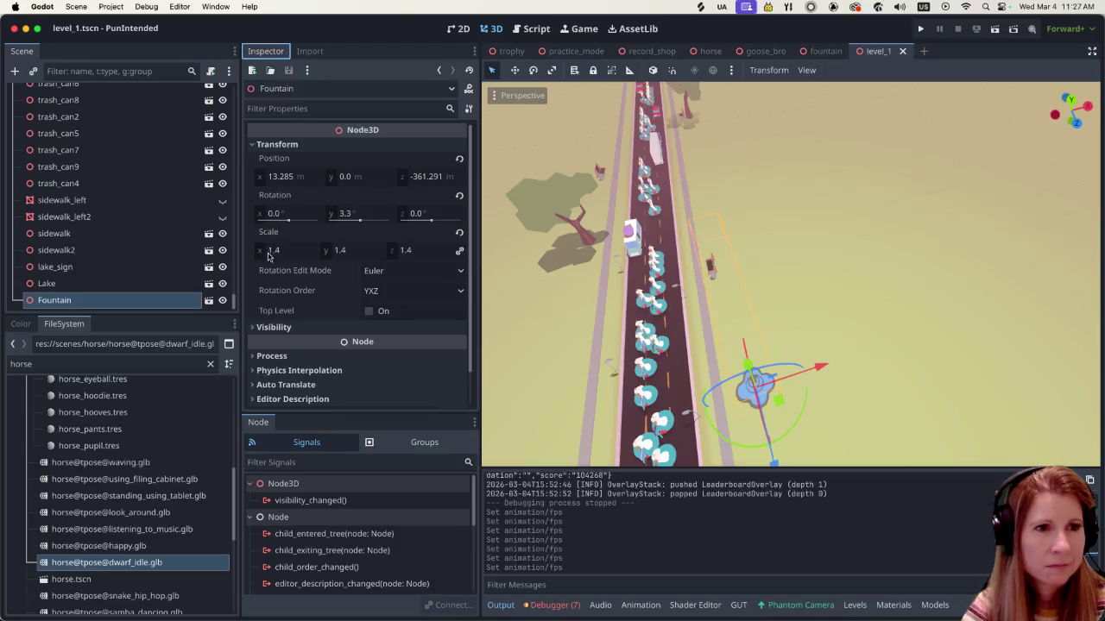
pyautogui.scroll(-2, 297, 278)
pyautogui.scroll(2, 328, 288)
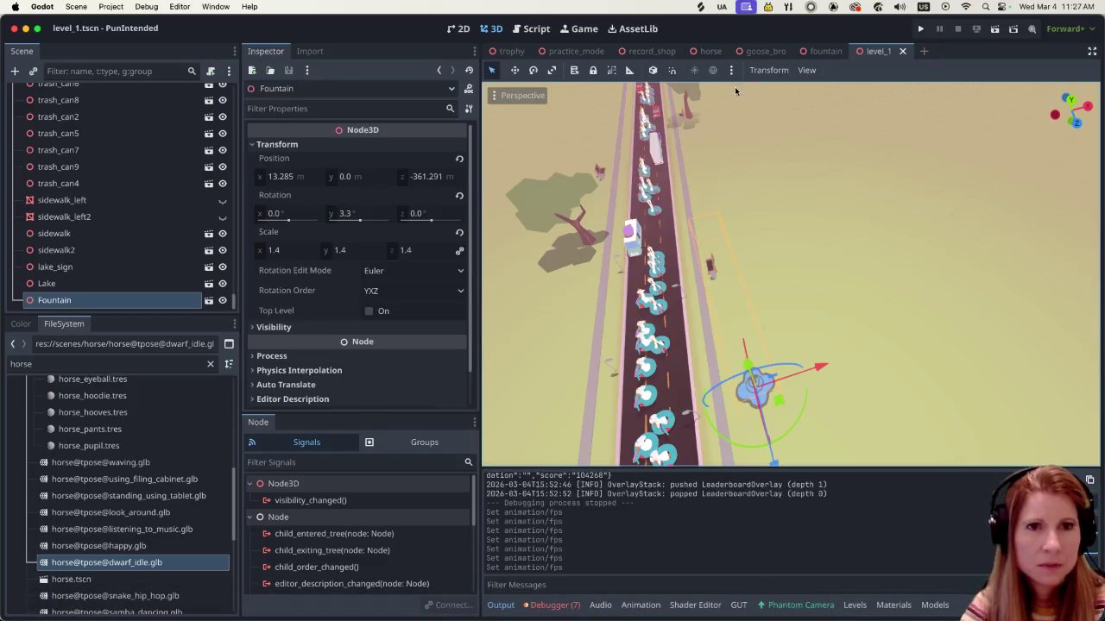
# View the horse behind the counter in record_shop, then return to the horse scene
pyautogui.click(639, 50)
pyautogui.scroll(-5, 736, 373)
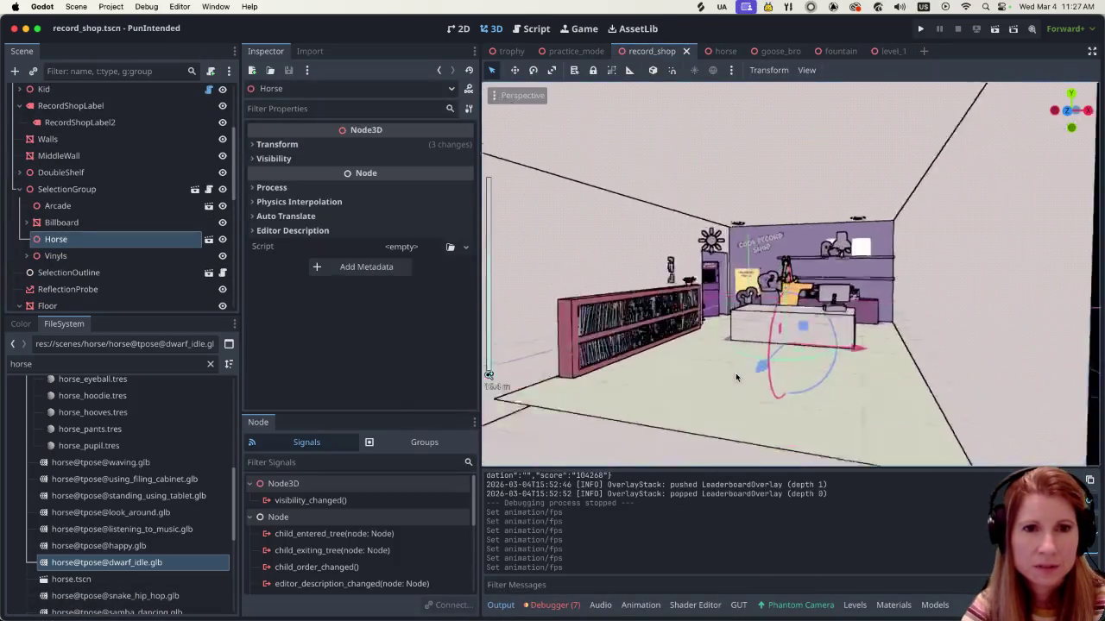
pyautogui.scroll(3, 759, 364)
pyautogui.scroll(6, 751, 365)
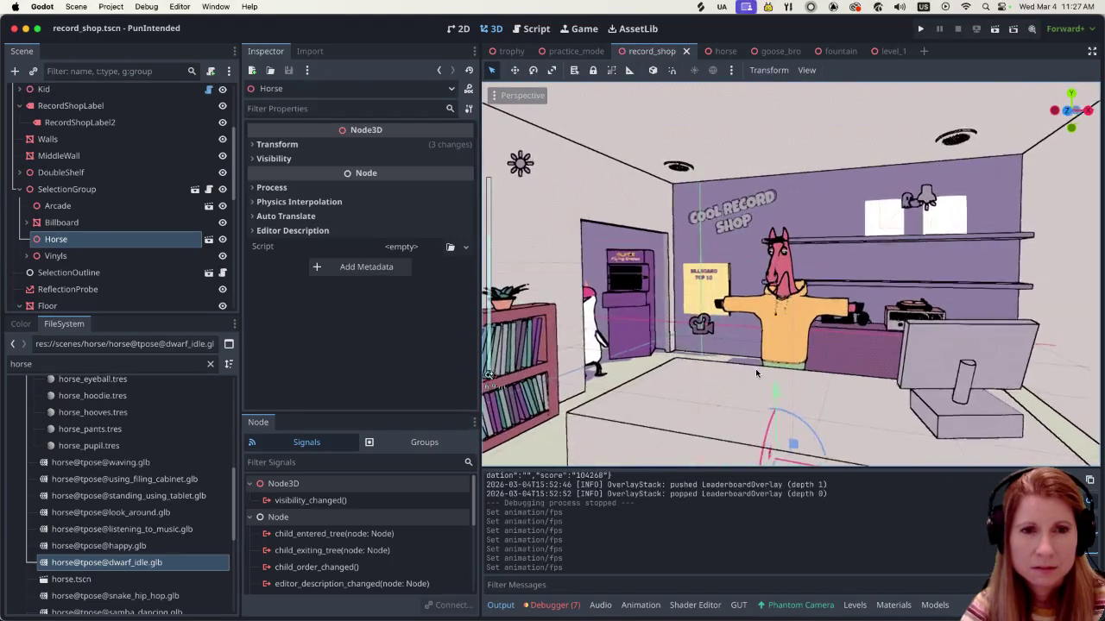
pyautogui.scroll(2, 736, 367)
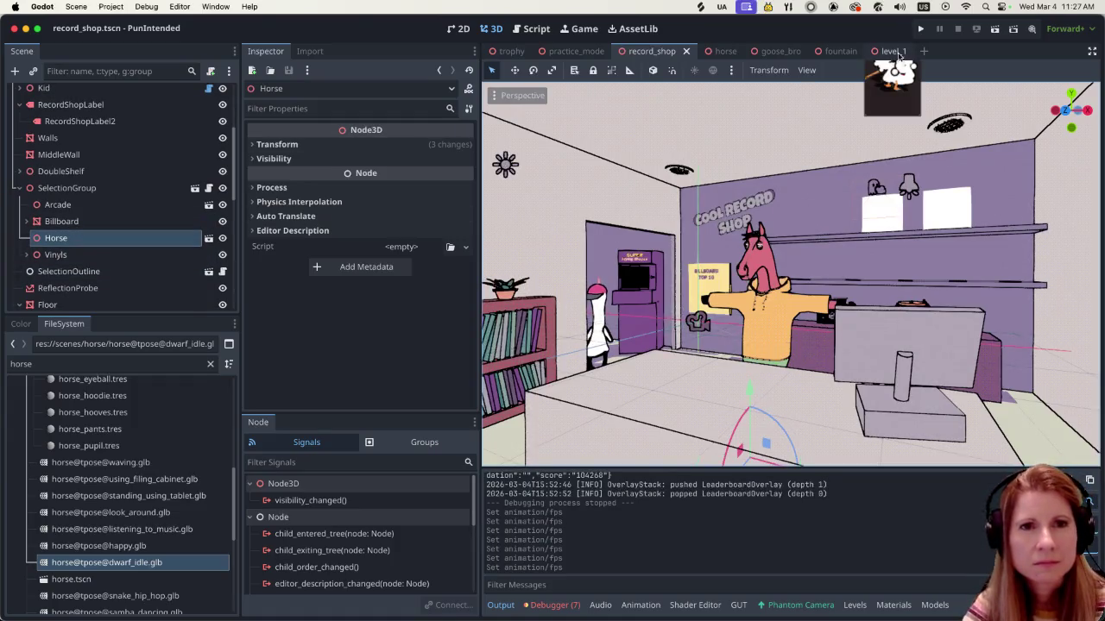
pyautogui.click(723, 51)
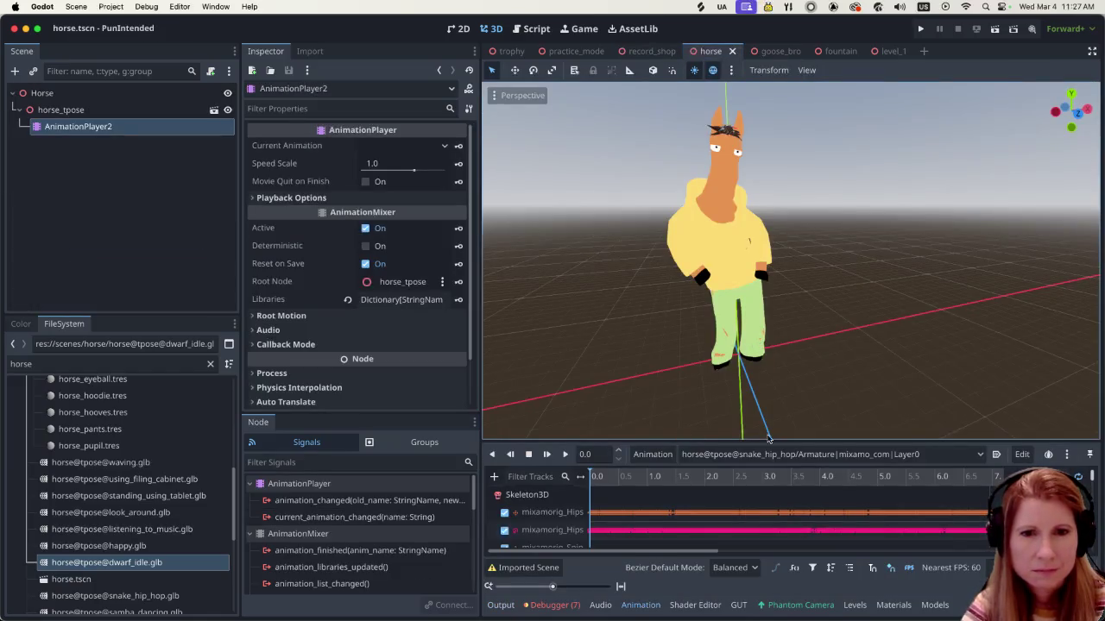
# Load the horse@tpose files from waving through dwarf_idle as animation libraries
pyautogui.click(749, 456)
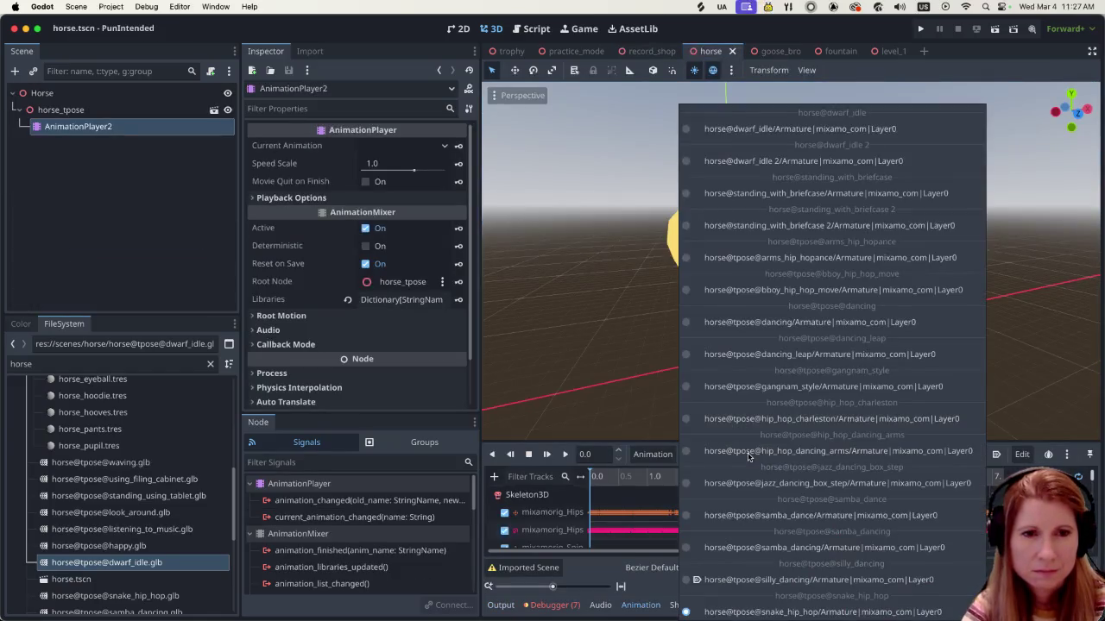
pyautogui.click(671, 456)
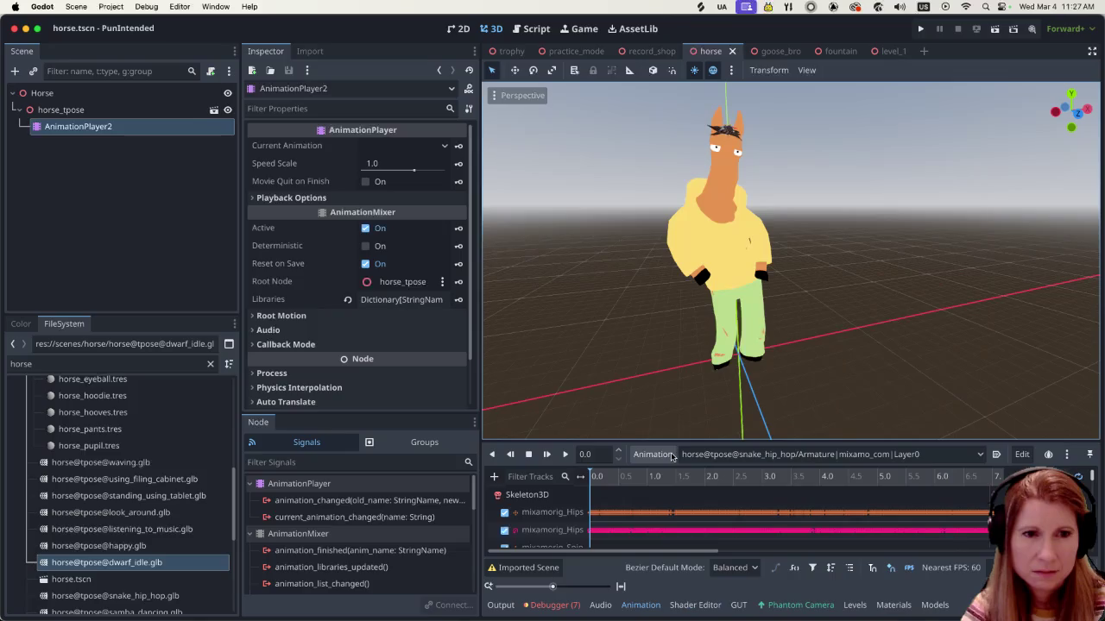
pyautogui.click(653, 455)
pyautogui.click(645, 495)
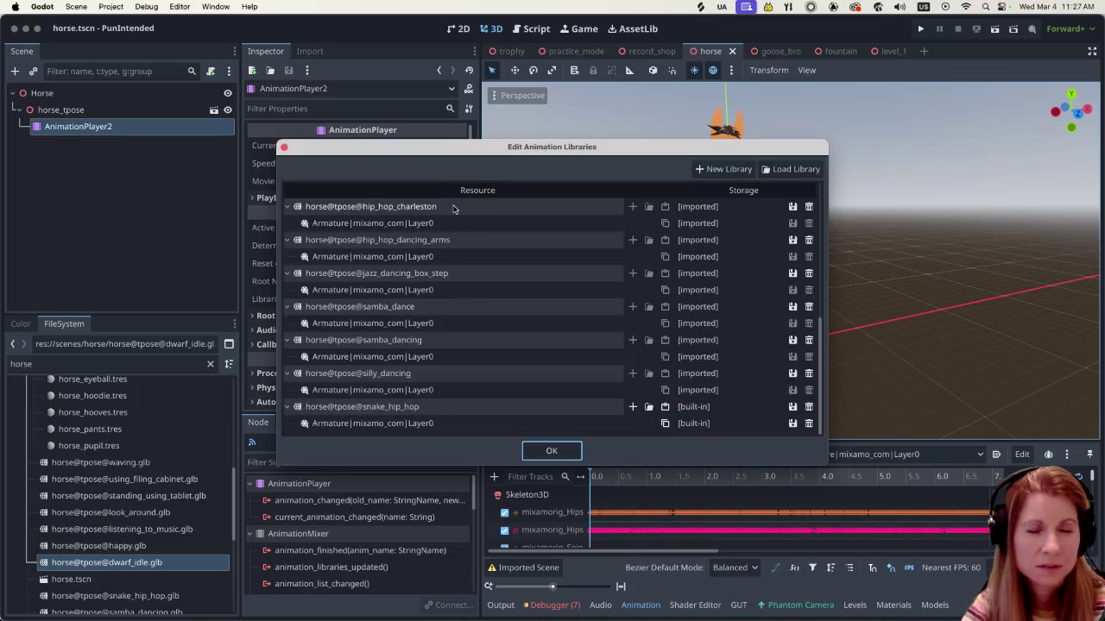
pyautogui.click(798, 170)
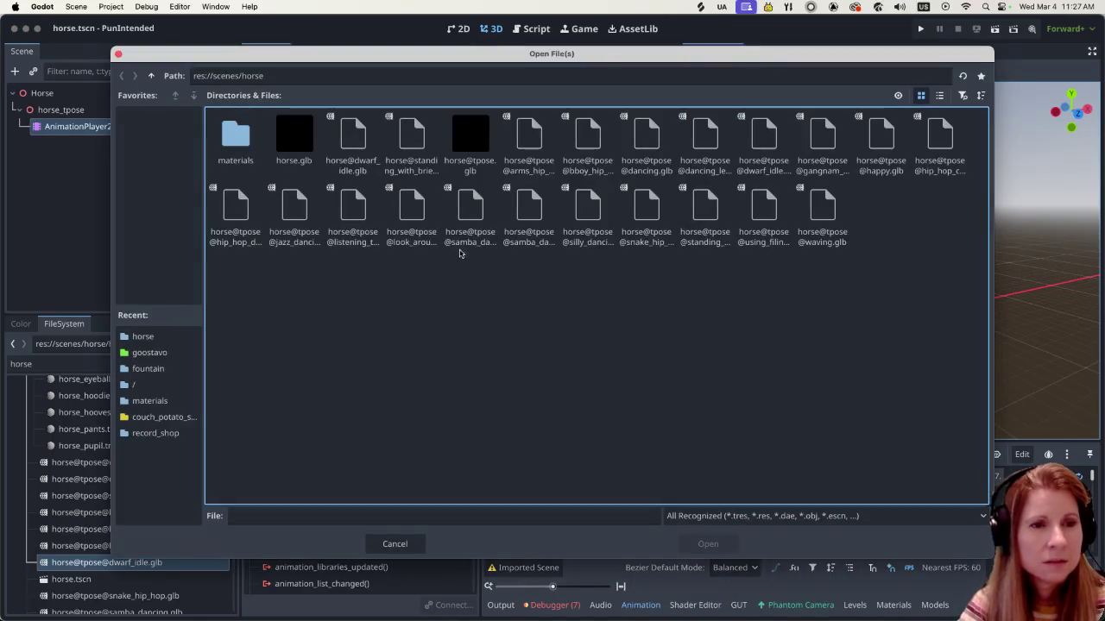
pyautogui.click(981, 96)
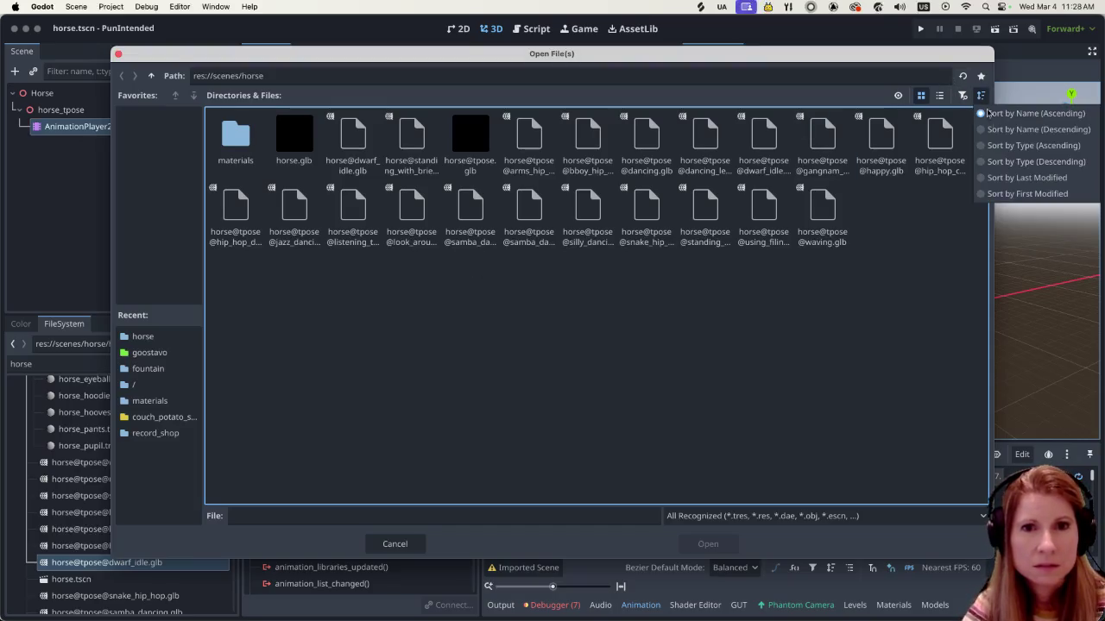
pyautogui.click(1019, 185)
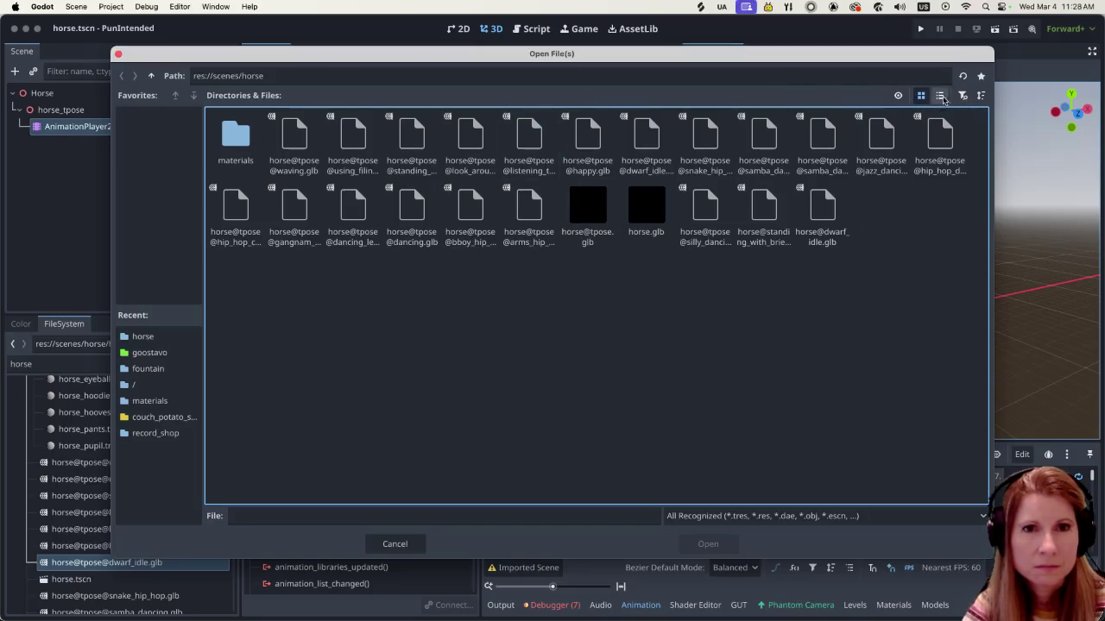
pyautogui.click(939, 95)
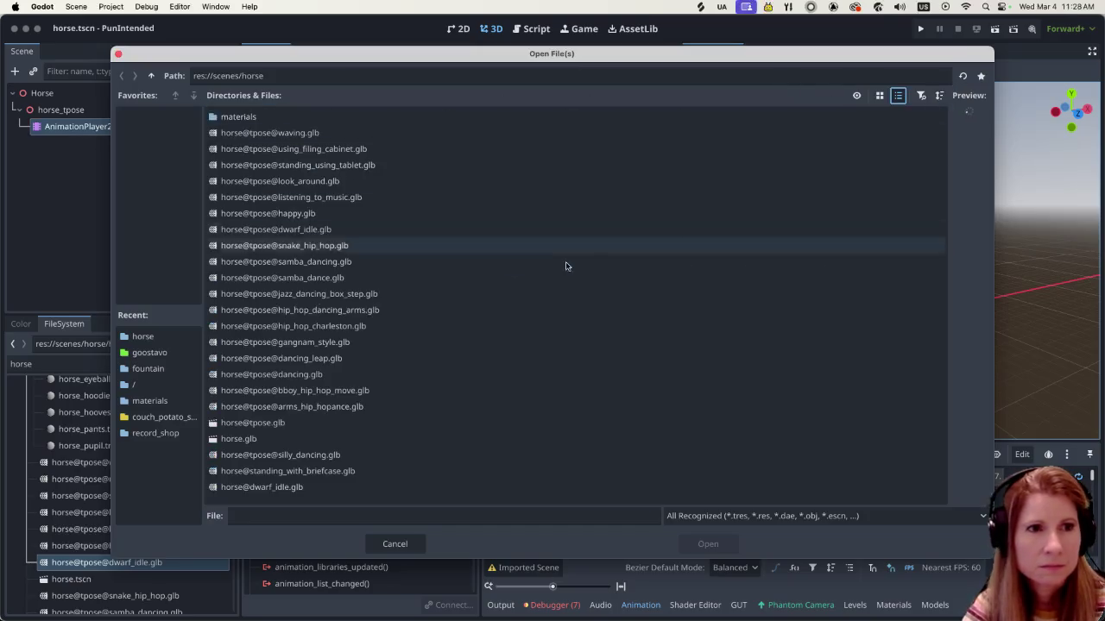
pyautogui.click(410, 135)
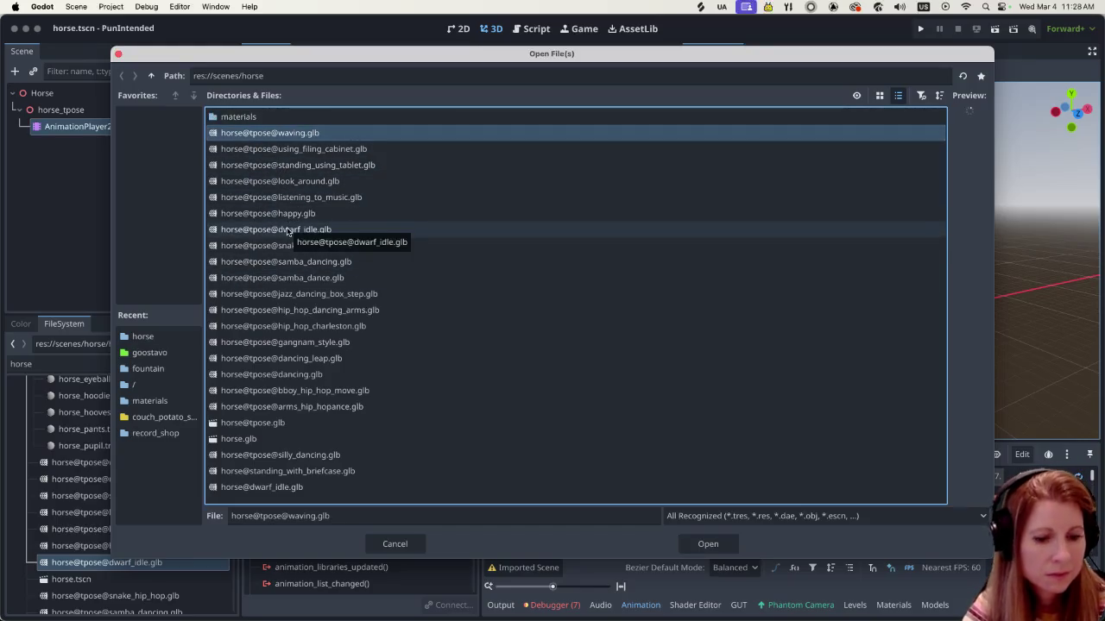
pyautogui.keyDown('shift'); pyautogui.click(289, 229); pyautogui.keyUp('shift')
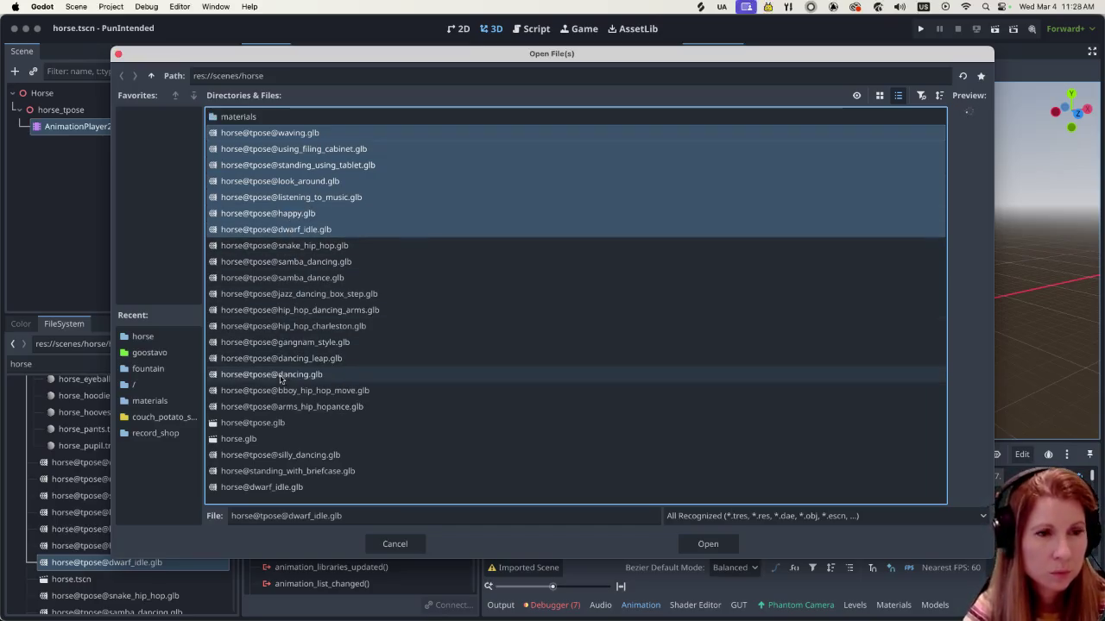
pyautogui.click(706, 544)
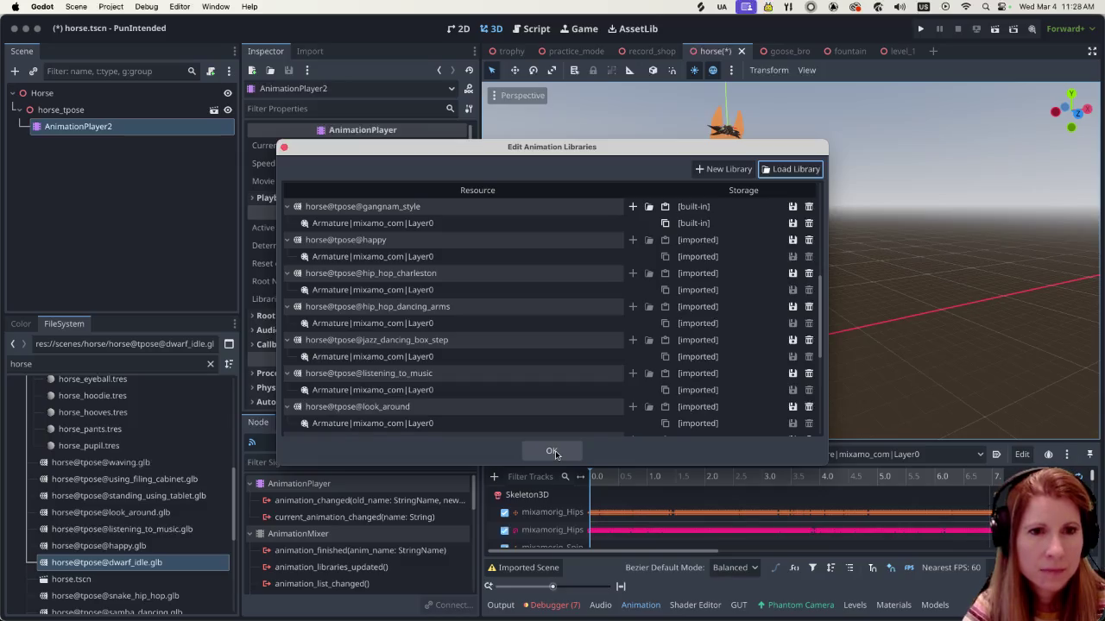
# Make the happy, listening_to_music and samba_dancing libraries unique (built-in)
pyautogui.scroll(-5, 725, 340)
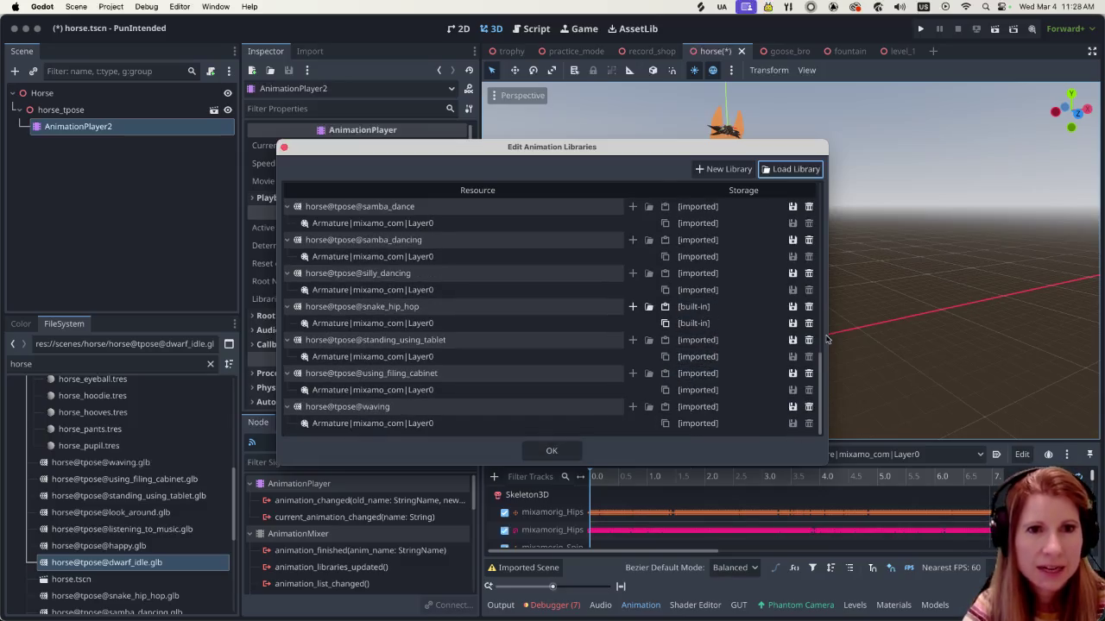
pyautogui.moveTo(823, 381); pyautogui.dragTo(817, 201)
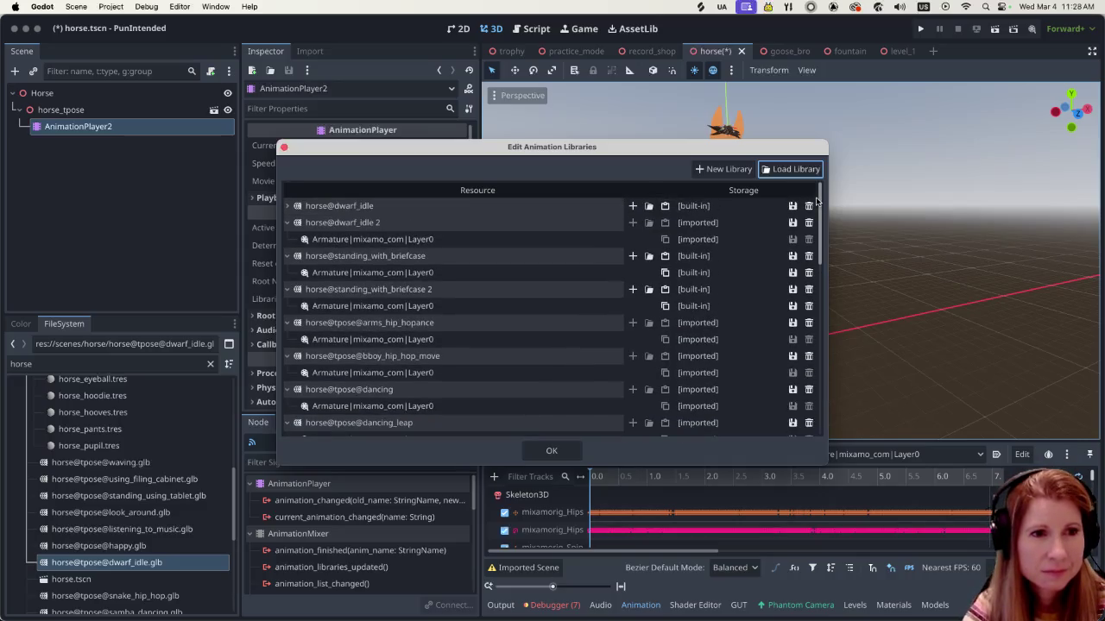
pyautogui.moveTo(823, 214); pyautogui.dragTo(825, 269)
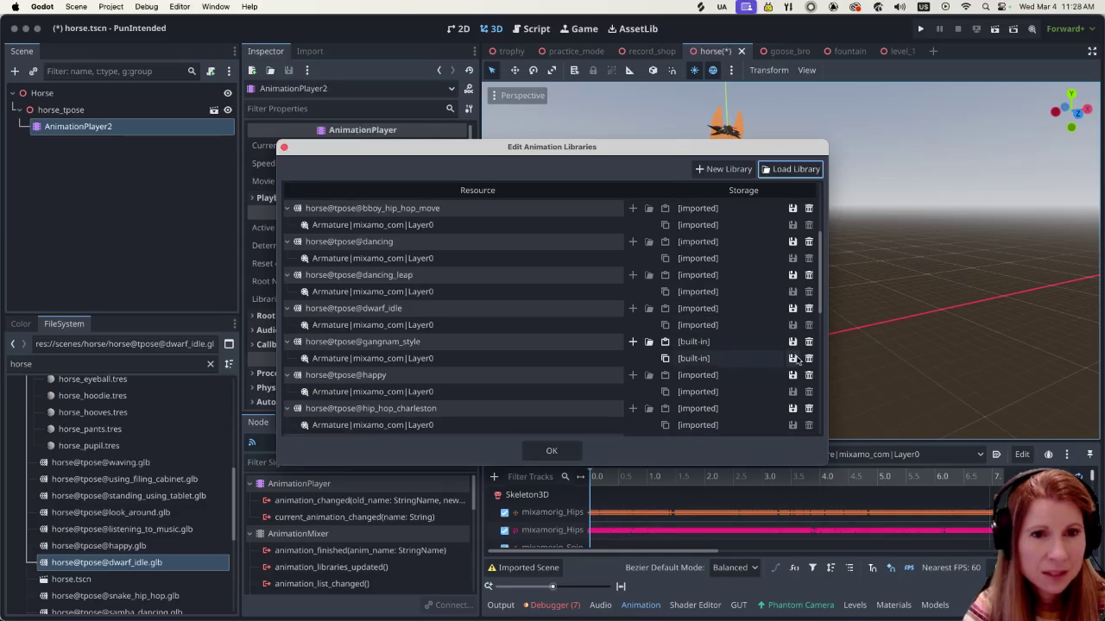
pyautogui.click(792, 376)
pyautogui.click(811, 430)
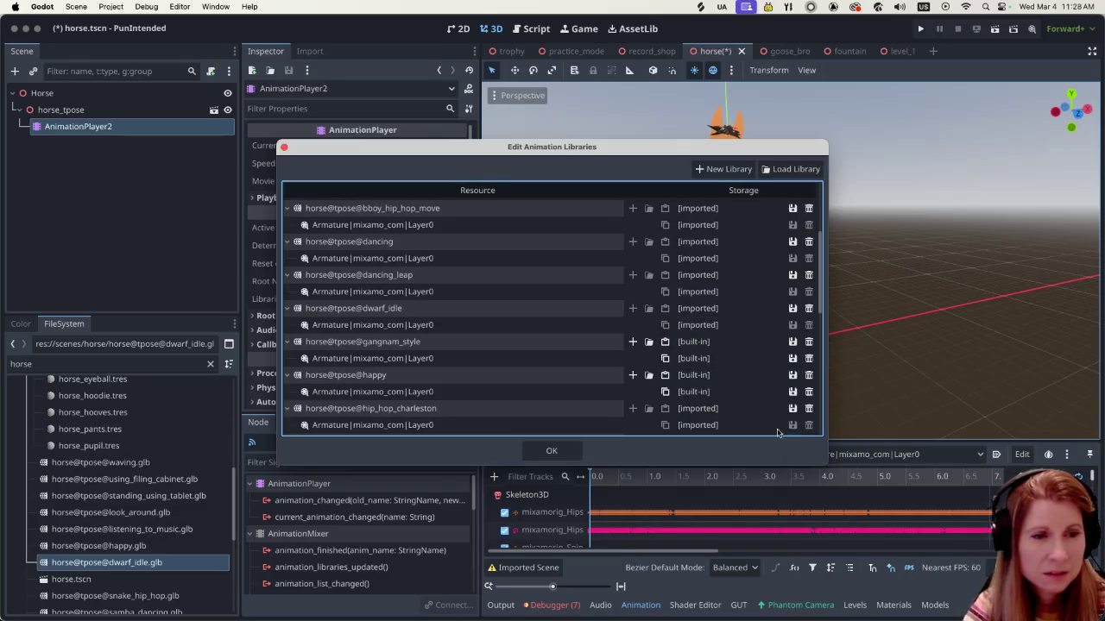
pyautogui.scroll(-2, 581, 375)
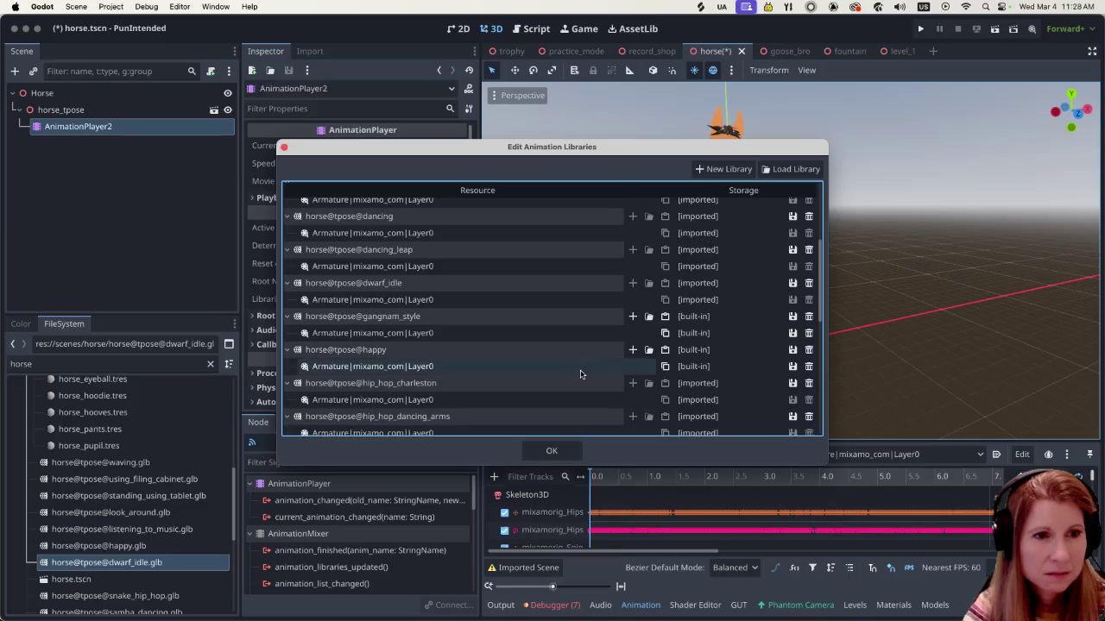
pyautogui.scroll(-4, 581, 375)
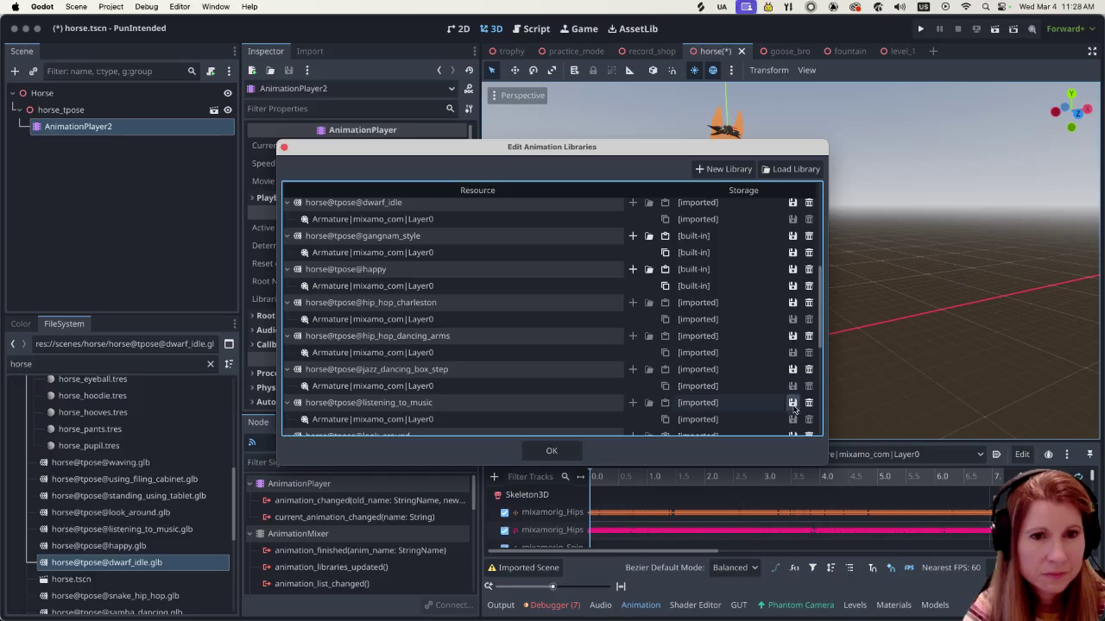
pyautogui.click(793, 402)
pyautogui.click(813, 458)
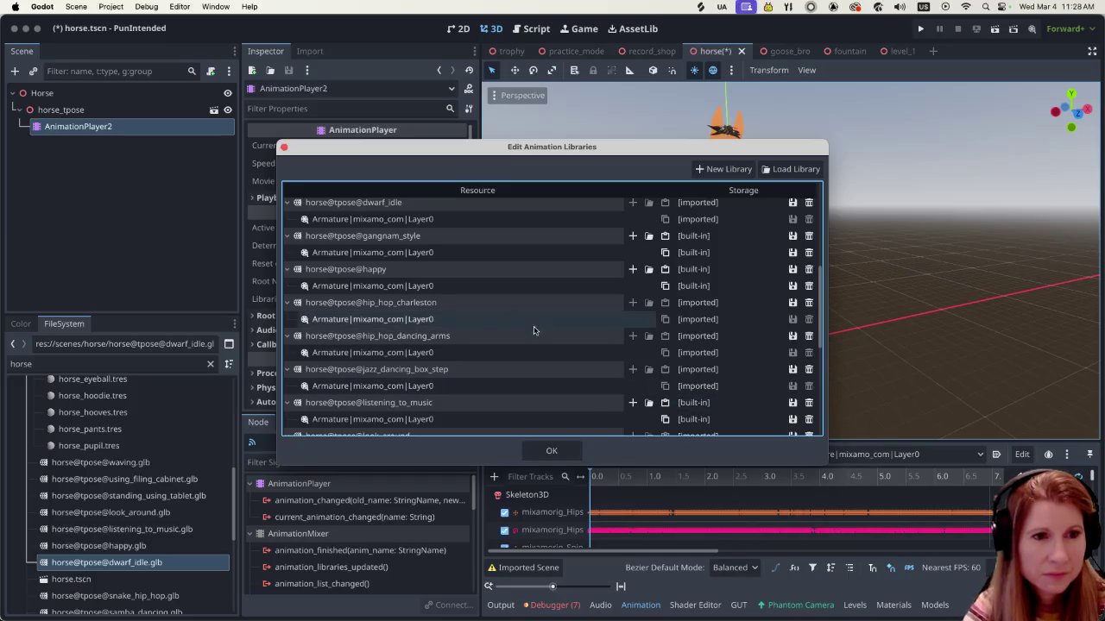
pyautogui.scroll(-4, 535, 329)
pyautogui.scroll(-2, 535, 329)
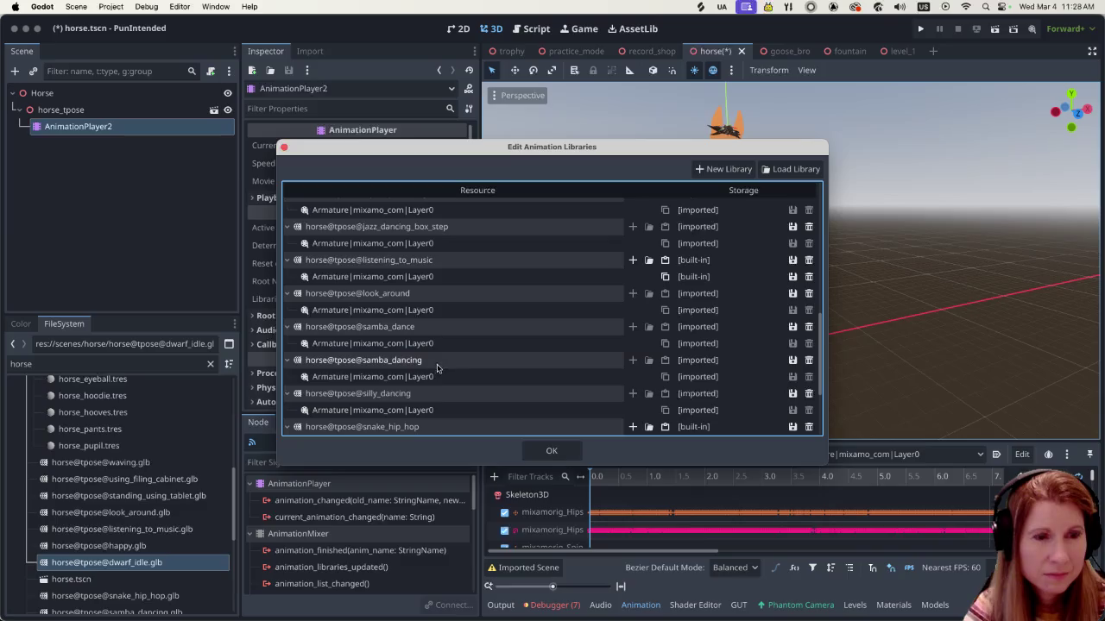
pyautogui.click(792, 360)
pyautogui.click(813, 415)
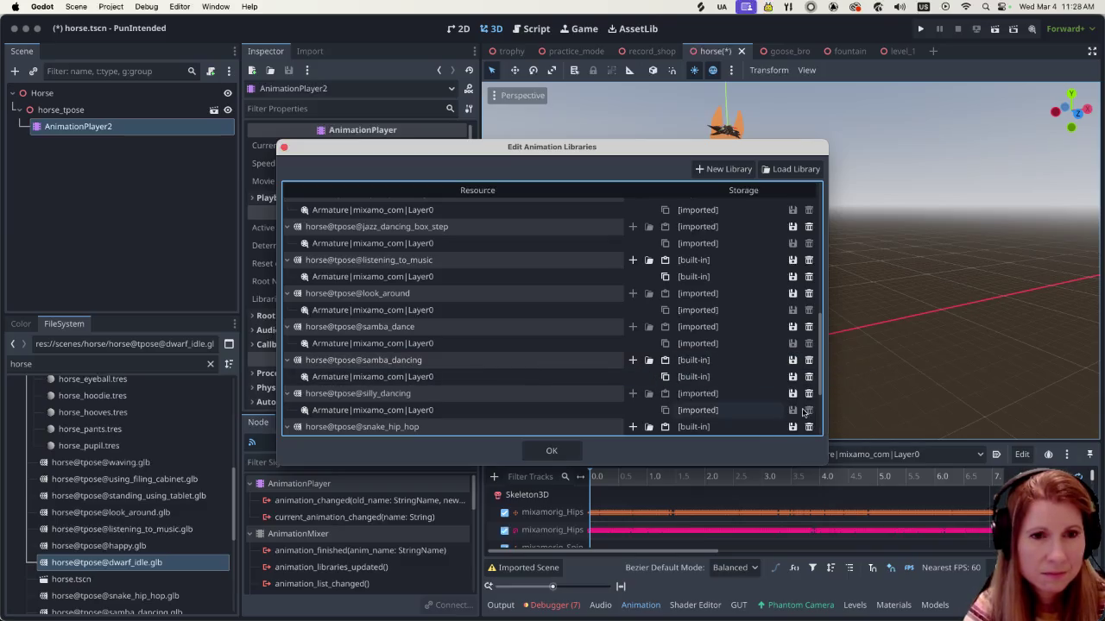
# Make the standing_using_tablet, using_filing_cabinet and waving libraries unique, then close the manager
pyautogui.scroll(-2, 656, 374)
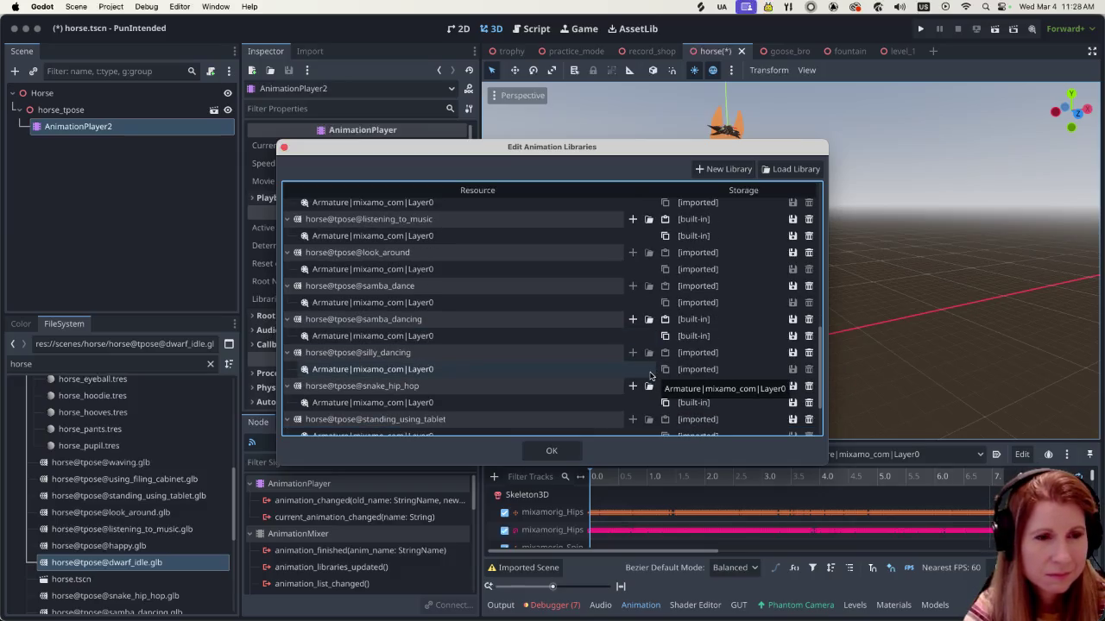
pyautogui.scroll(-2, 655, 361)
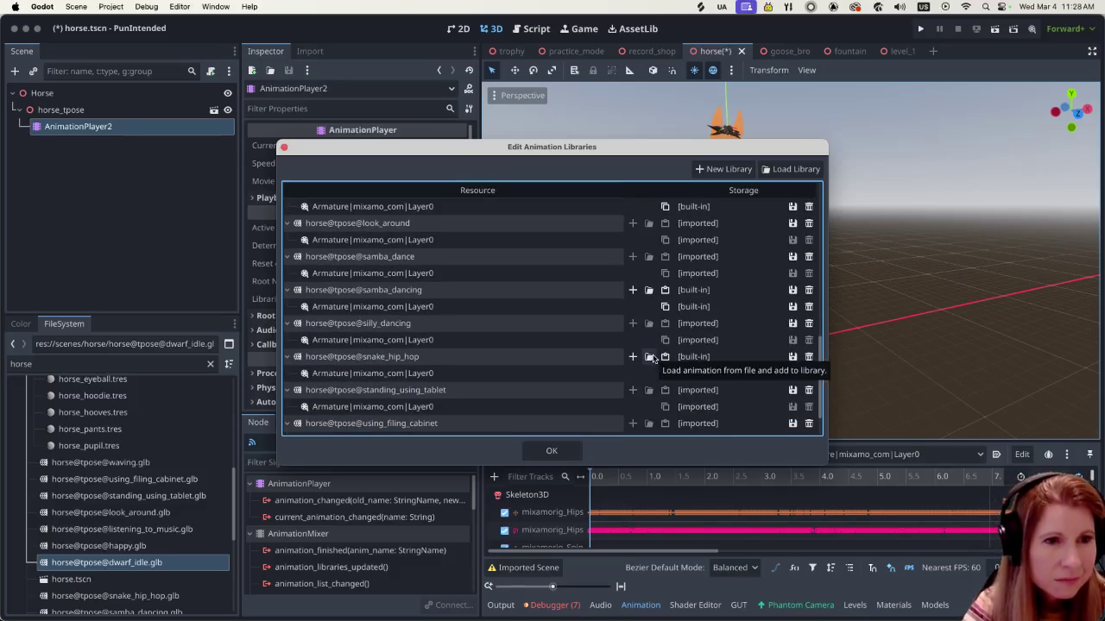
pyautogui.click(793, 393)
pyautogui.click(808, 445)
pyautogui.scroll(-3, 742, 372)
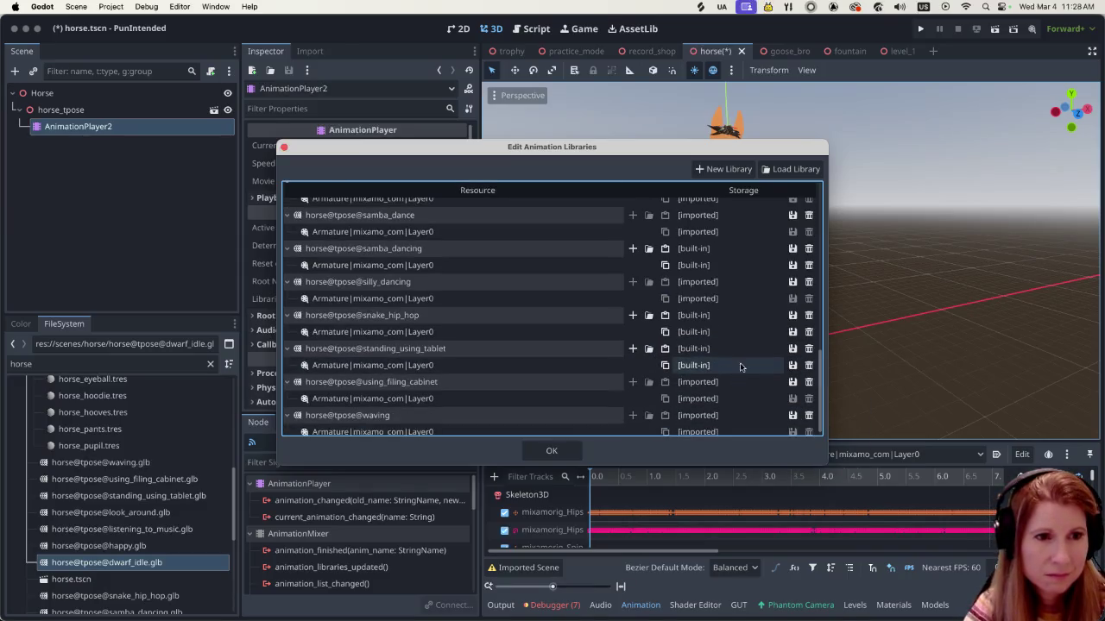
pyautogui.click(792, 382)
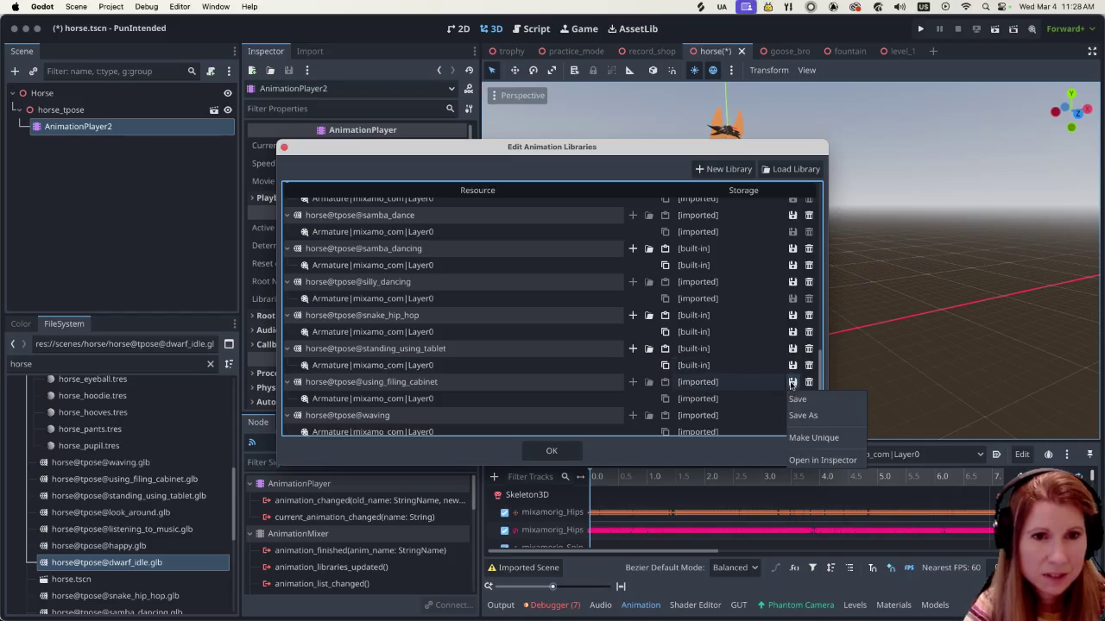
pyautogui.click(803, 437)
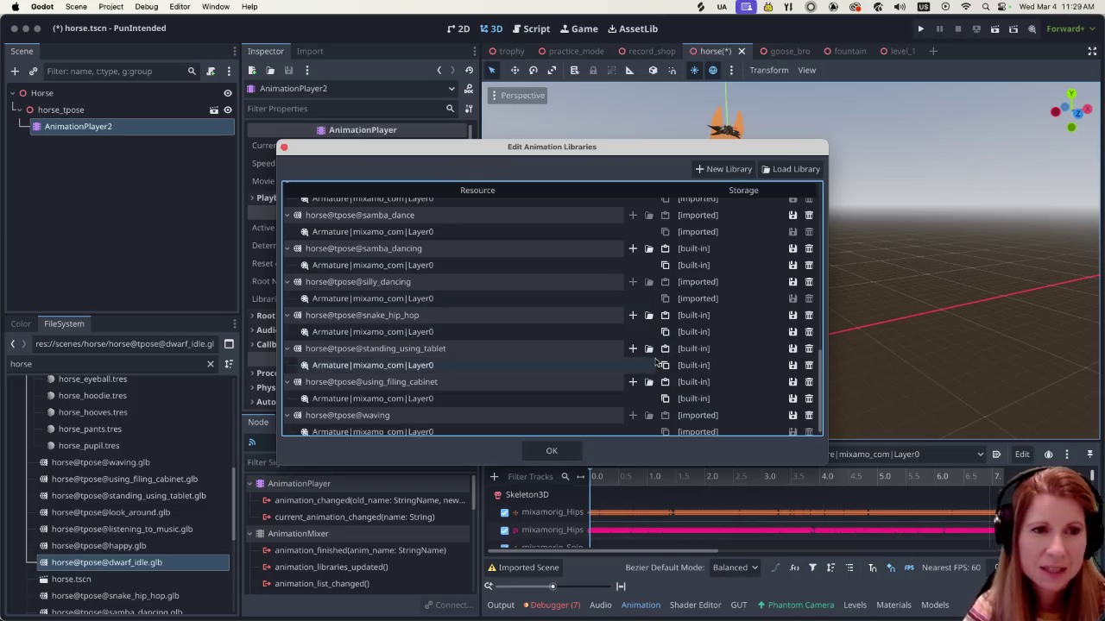
pyautogui.scroll(-1, 643, 364)
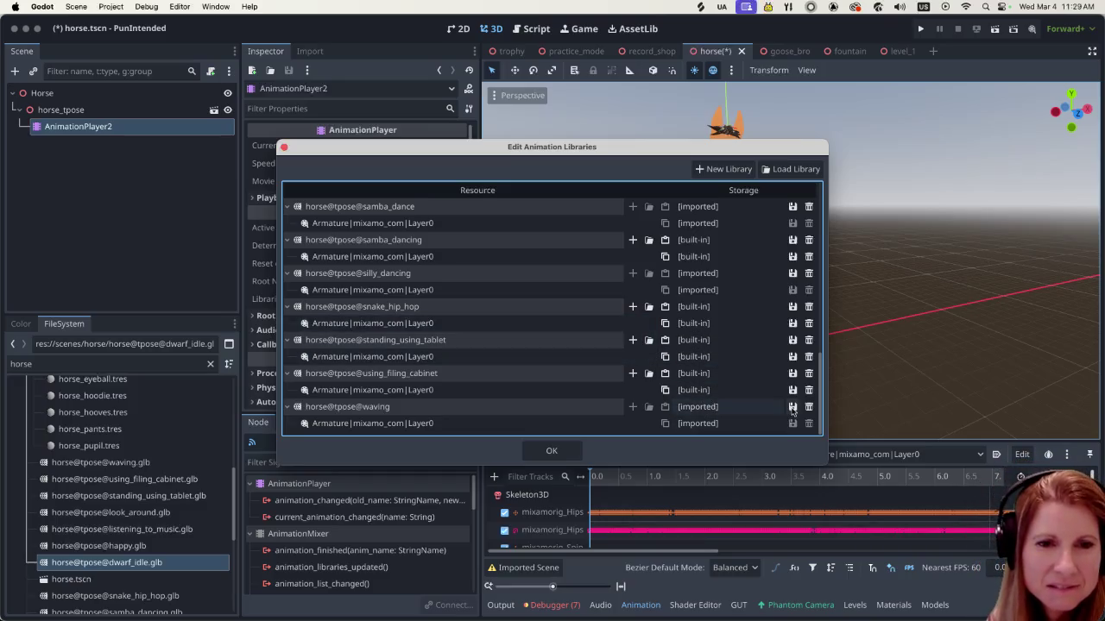
pyautogui.click(792, 408)
pyautogui.click(803, 464)
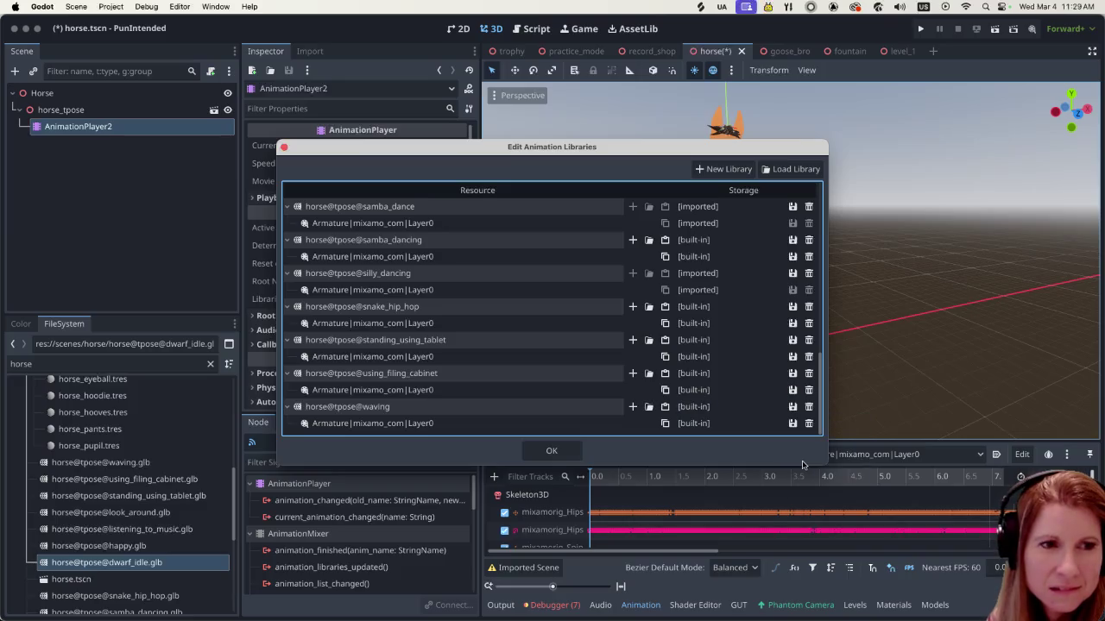
pyautogui.click(569, 458)
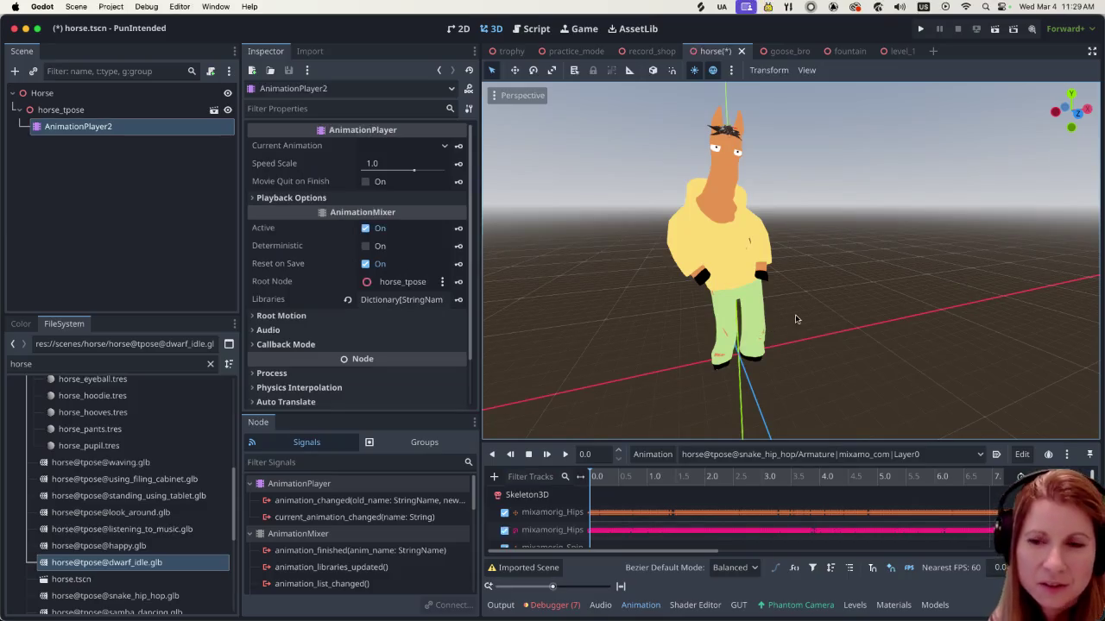
# Select the horse@tpose@happy animation and turn on Autoplay on Load for it
pyautogui.scroll(-3, 893, 293)
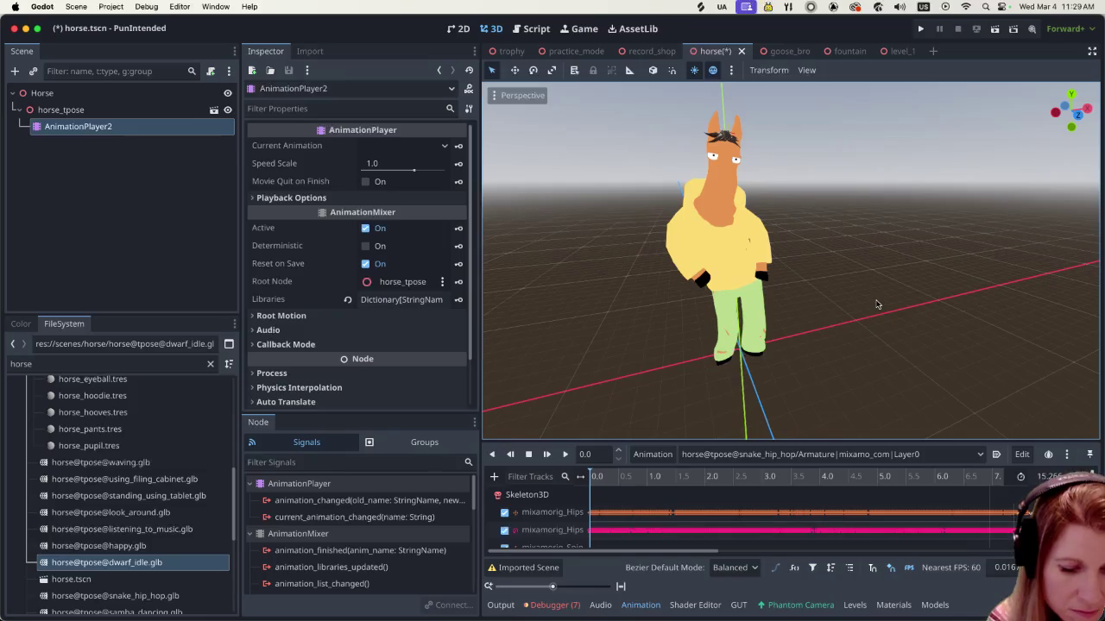
pyautogui.moveTo(853, 301)
pyautogui.mouseDown()
pyautogui.moveTo(749, 323)
pyautogui.moveTo(777, 262)
pyautogui.moveTo(802, 278)
pyautogui.mouseUp()
pyautogui.scroll(3, 784, 288)
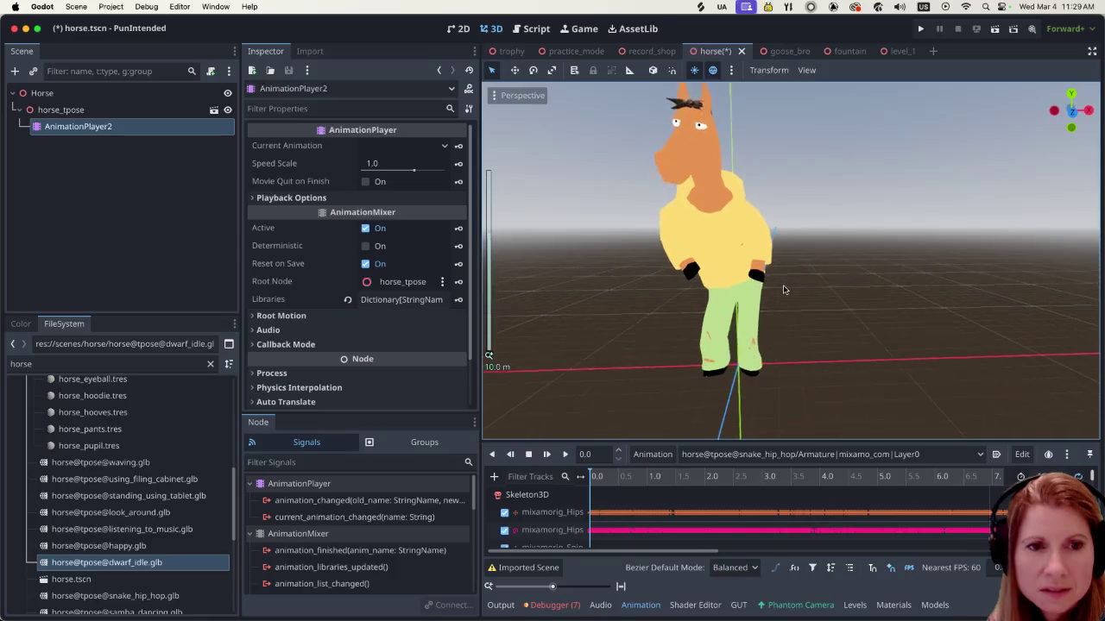
pyautogui.hscroll(2, 823, 285)
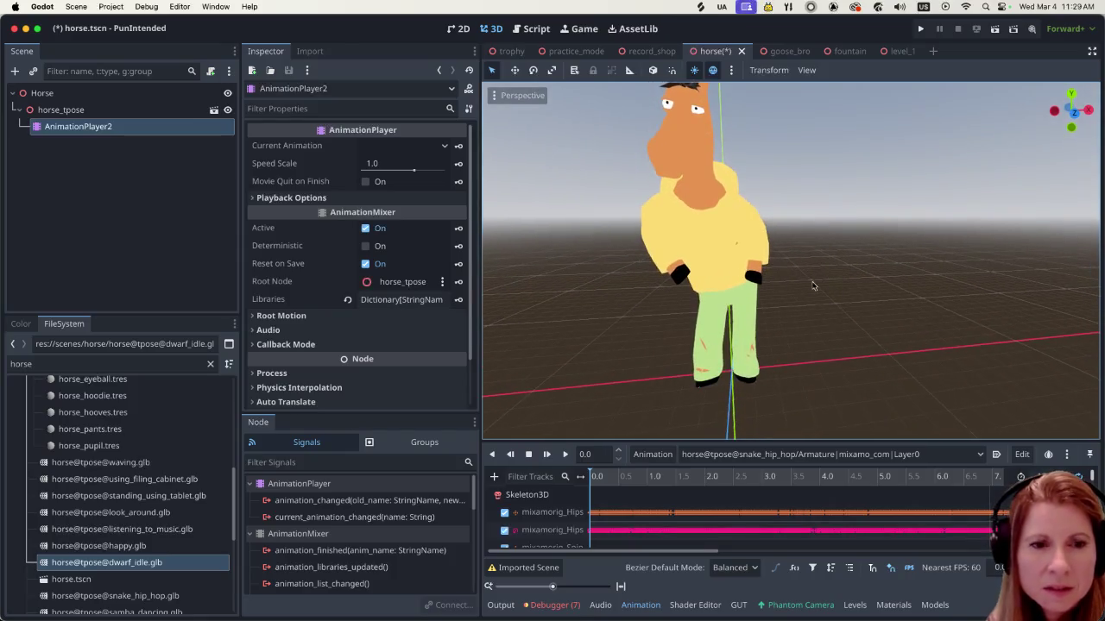
pyautogui.click(734, 455)
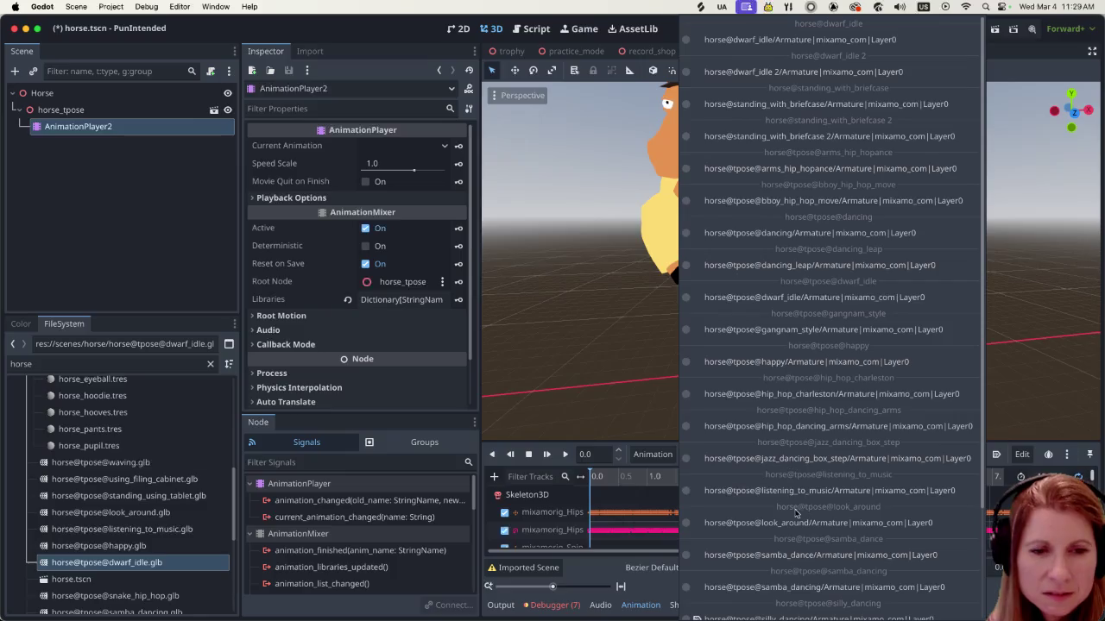
pyautogui.scroll(-3, 797, 511)
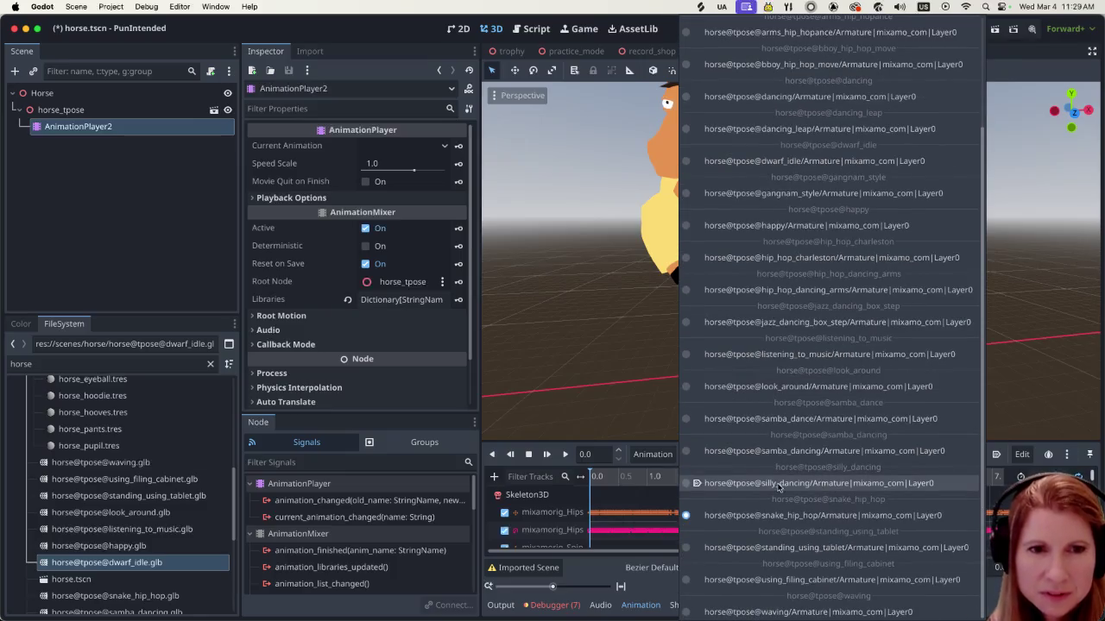
pyautogui.click(829, 225)
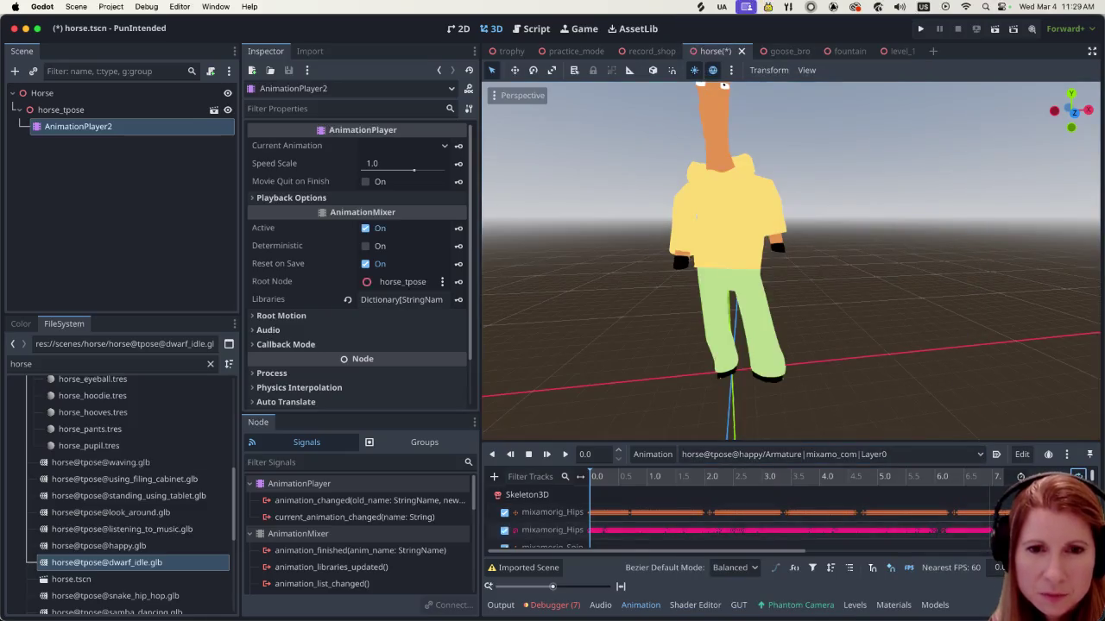
pyautogui.click(996, 456)
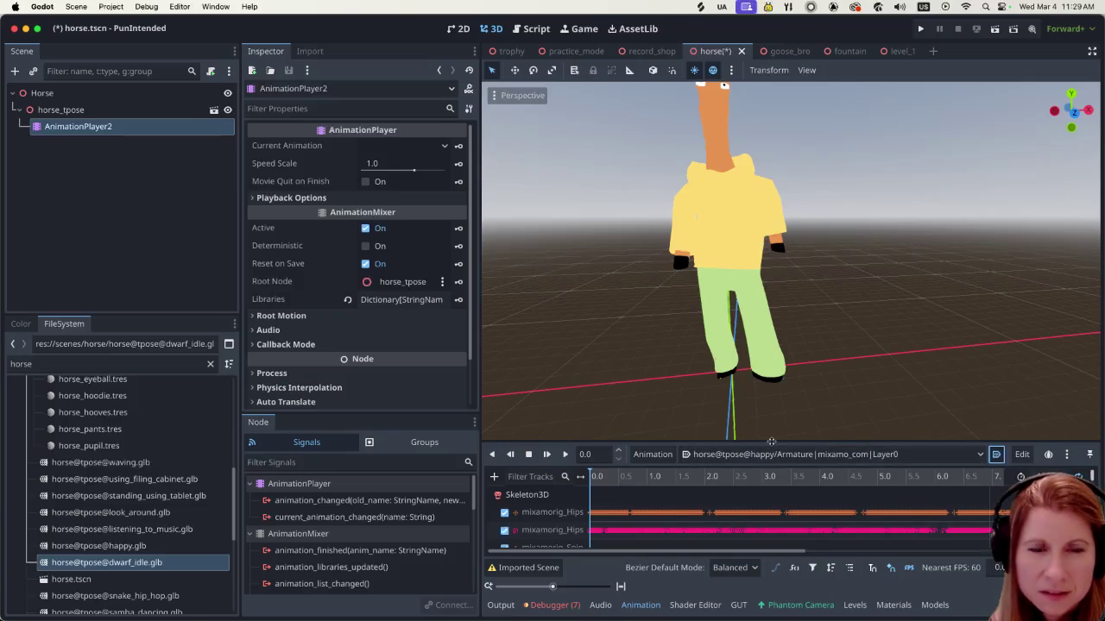
pyautogui.scroll(-4, 764, 293)
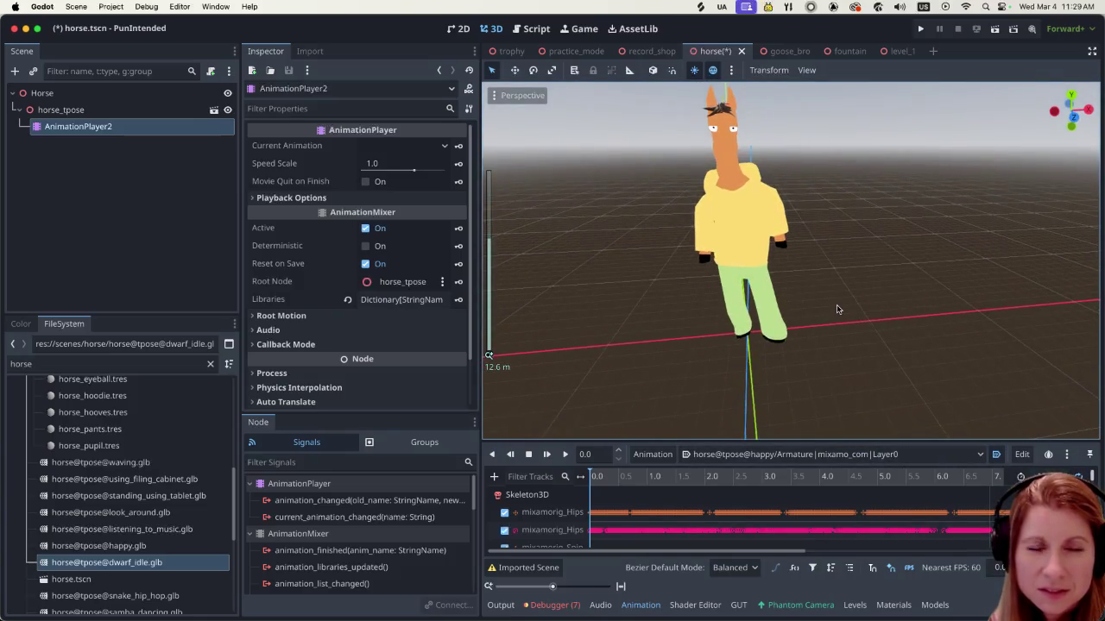
pyautogui.scroll(5, 836, 302)
pyautogui.scroll(-5, 863, 259)
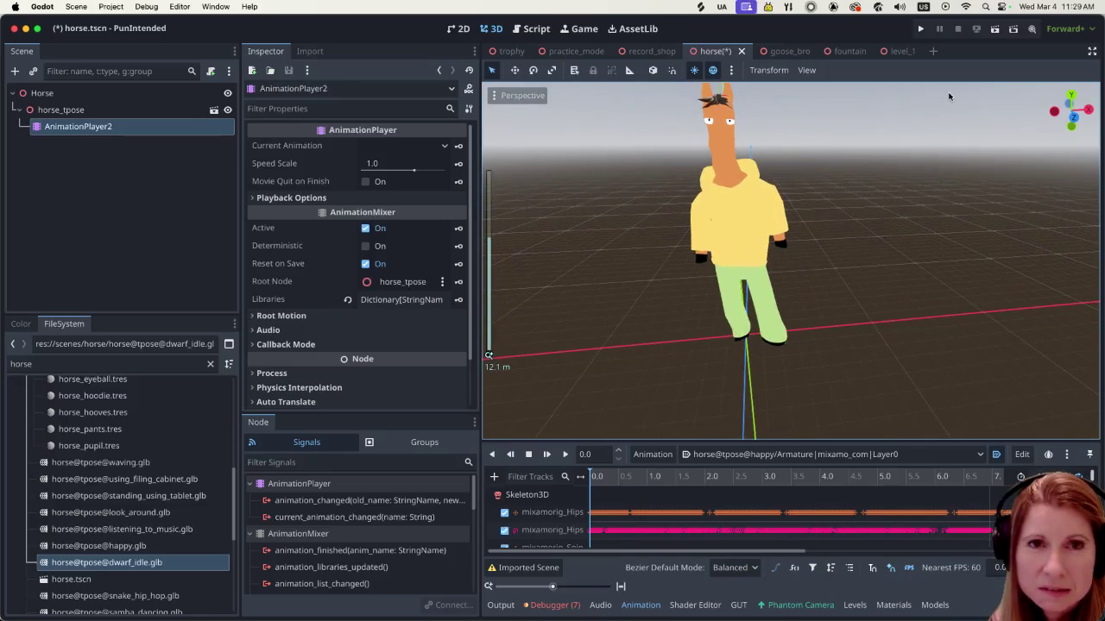
pyautogui.click(647, 51)
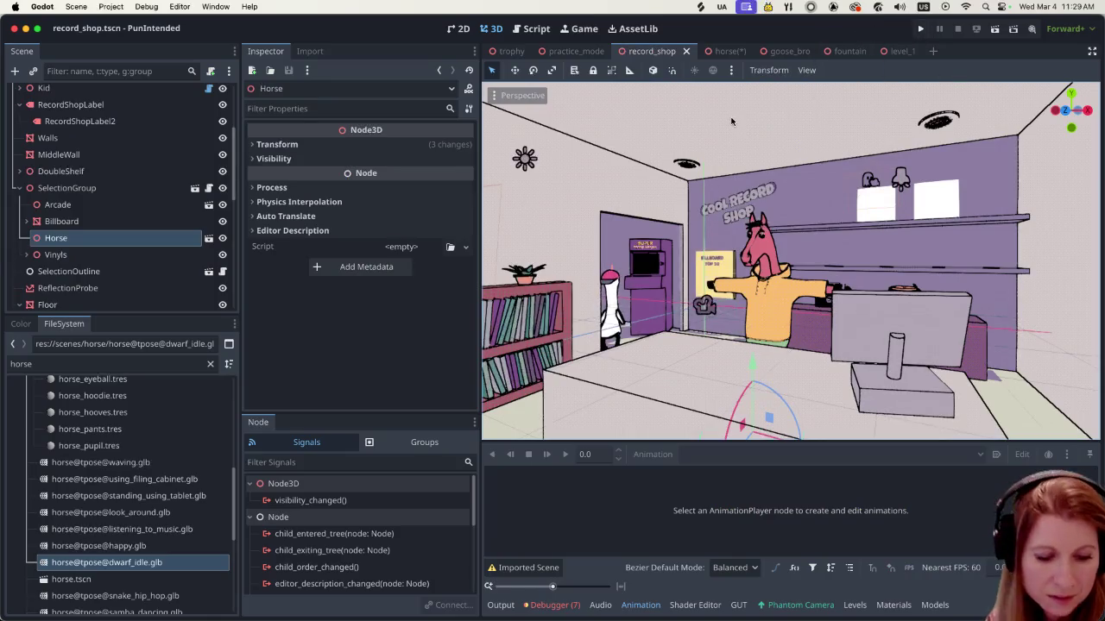
# Run the game, move the selection onto the horse to see its animation, then quit
pyautogui.click(920, 28)
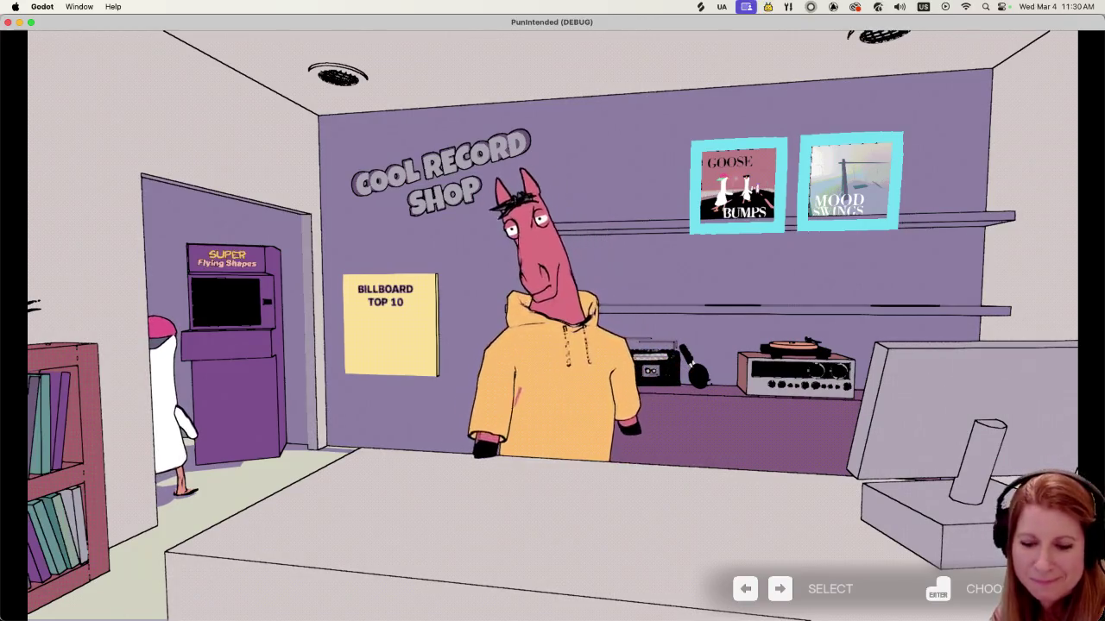
pyautogui.press('Left')
pyautogui.press('Left')
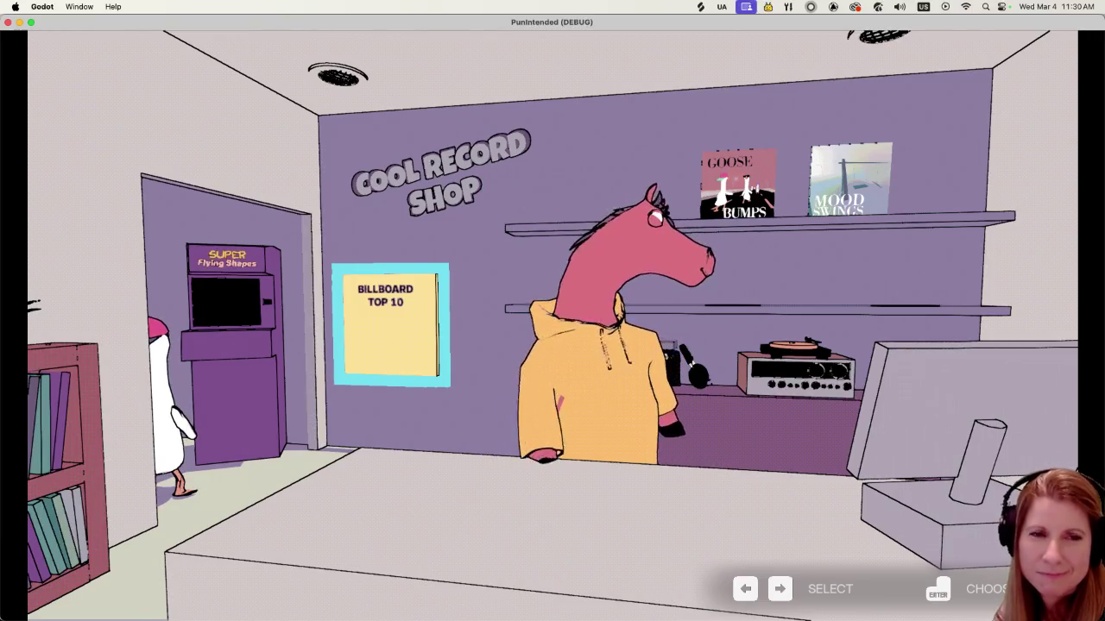
pyautogui.press('Right')
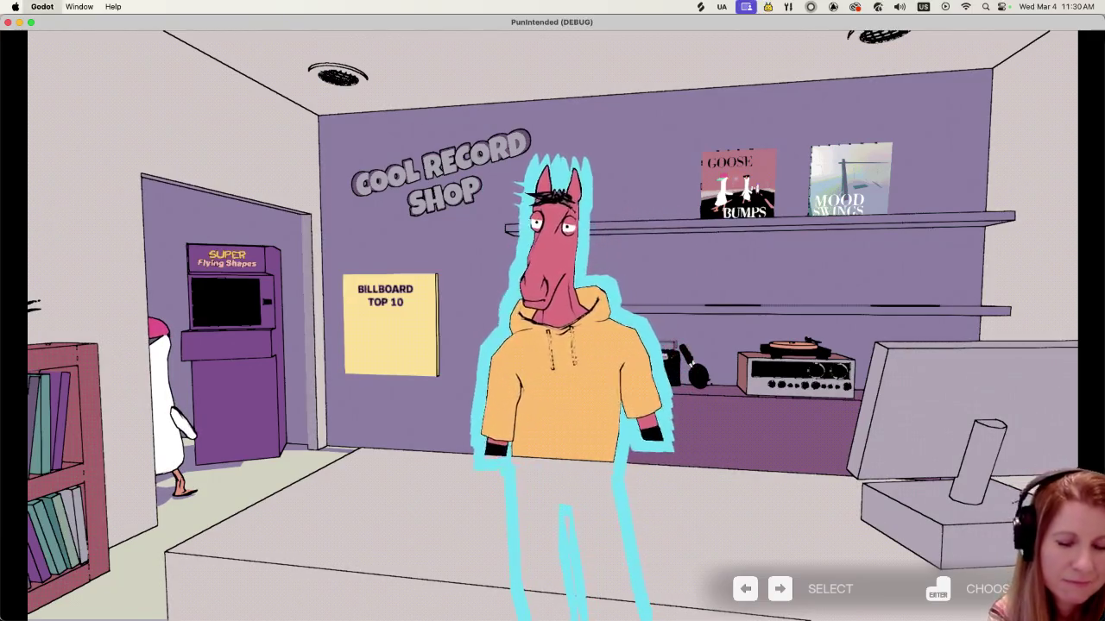
pyautogui.press('super+q')
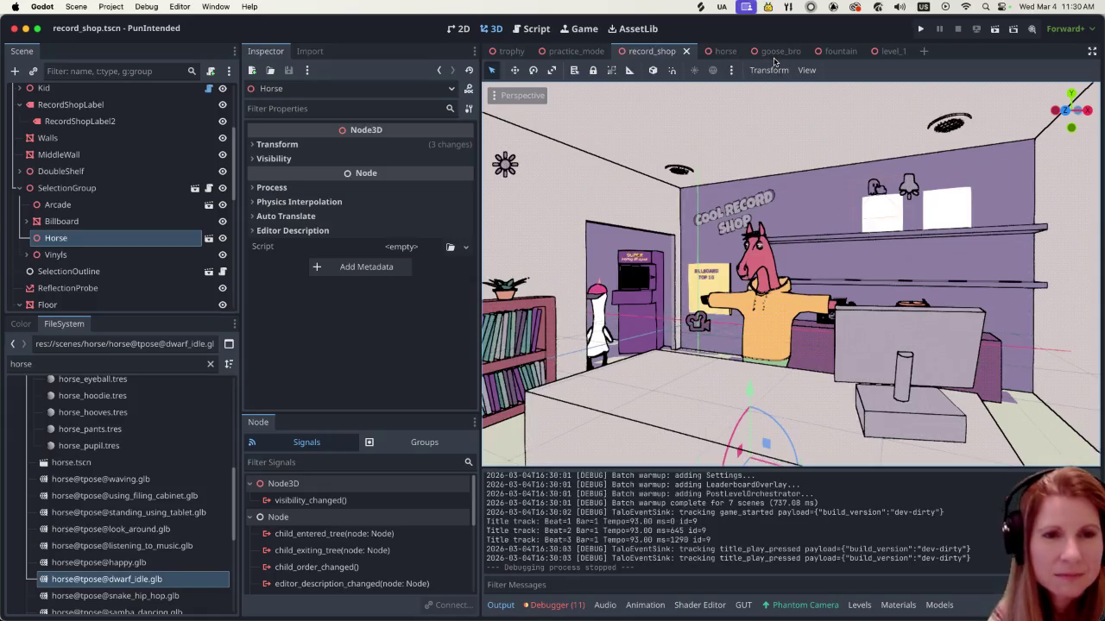
# Set listening_to_music to Autoplay on Load and save horse.tscn
pyautogui.click(724, 51)
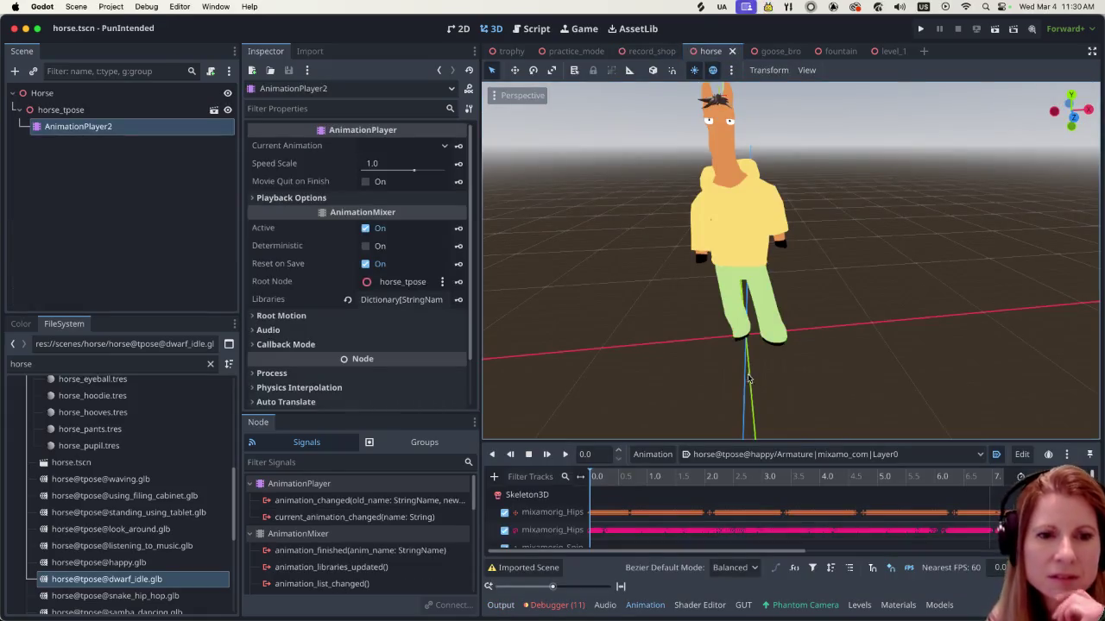
pyautogui.click(746, 455)
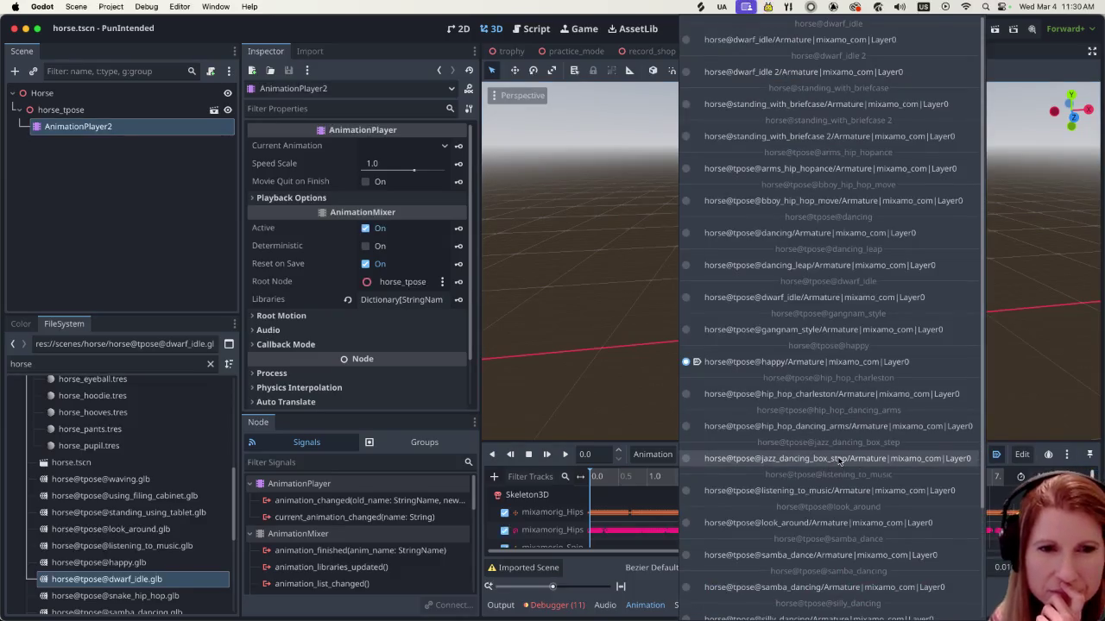
pyautogui.click(828, 490)
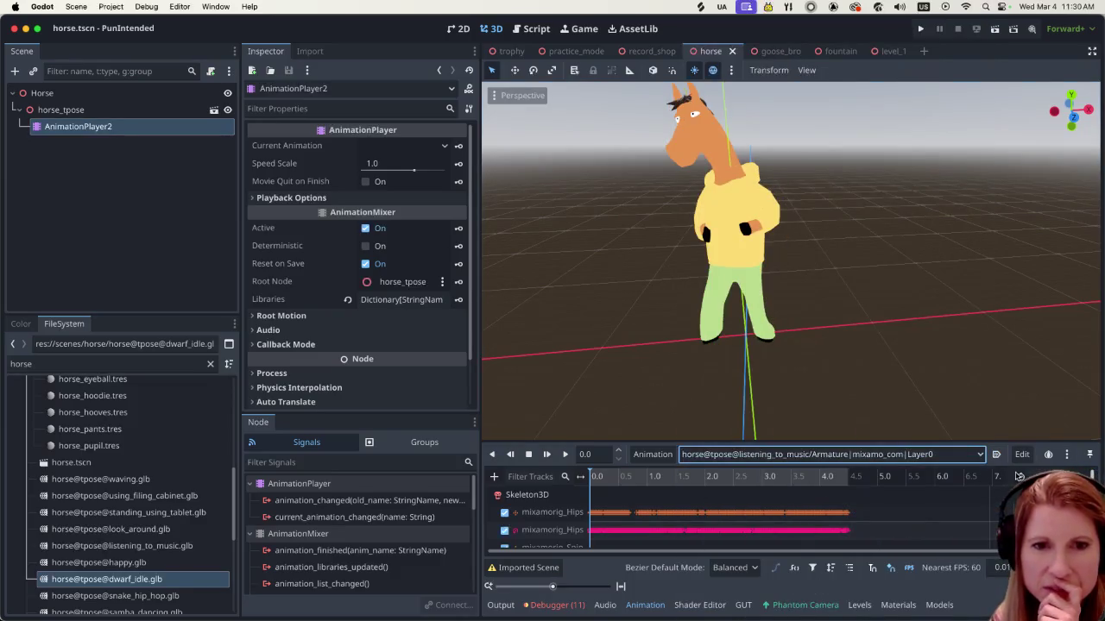
pyautogui.click(996, 454)
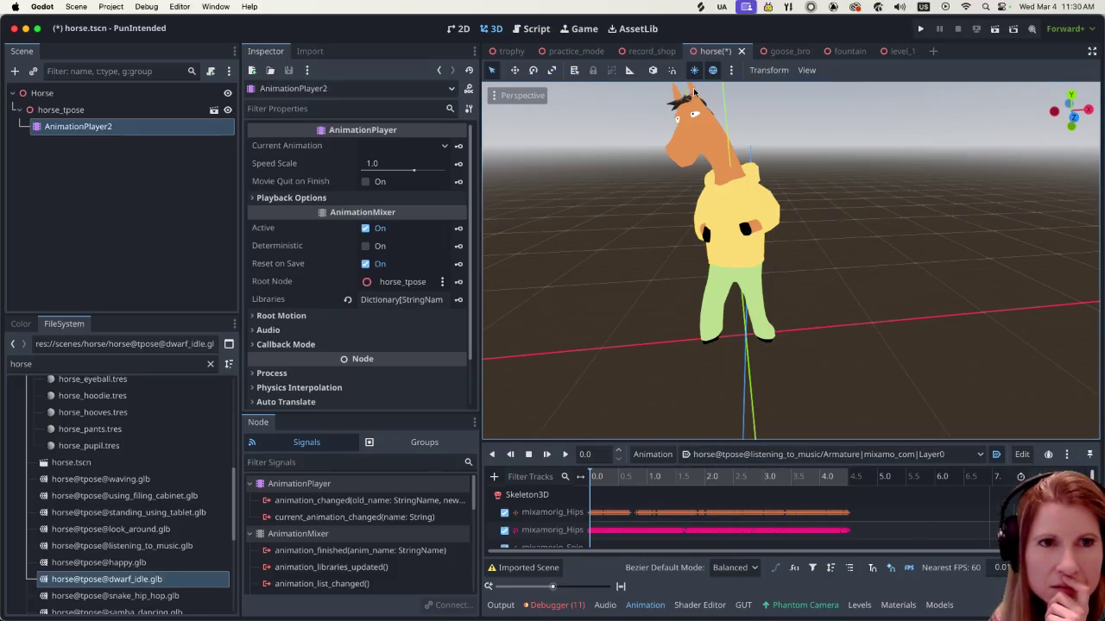
pyautogui.press('super+s')
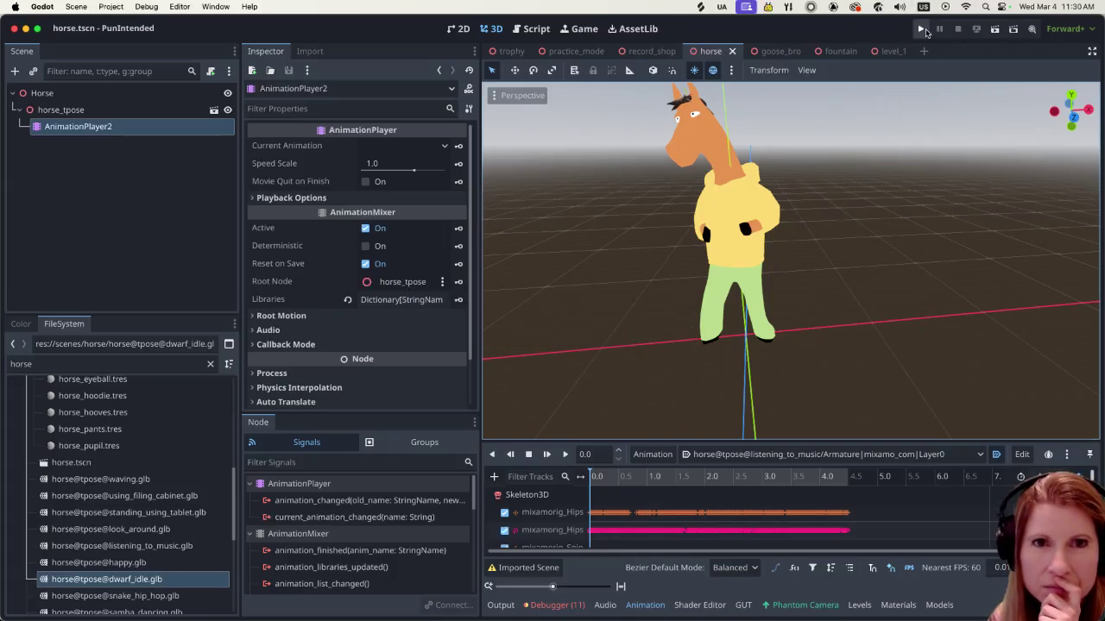
pyautogui.click(922, 30)
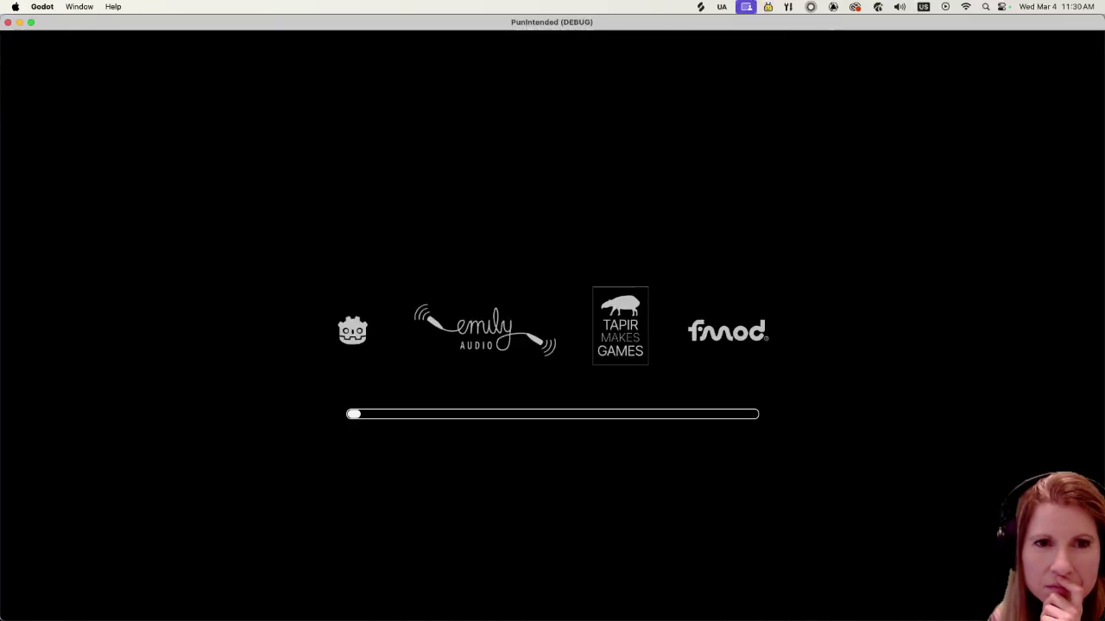
# Start from the main menu and cycle through the shop objects to watch the horse's listening_to_music animation
pyautogui.press('Return')
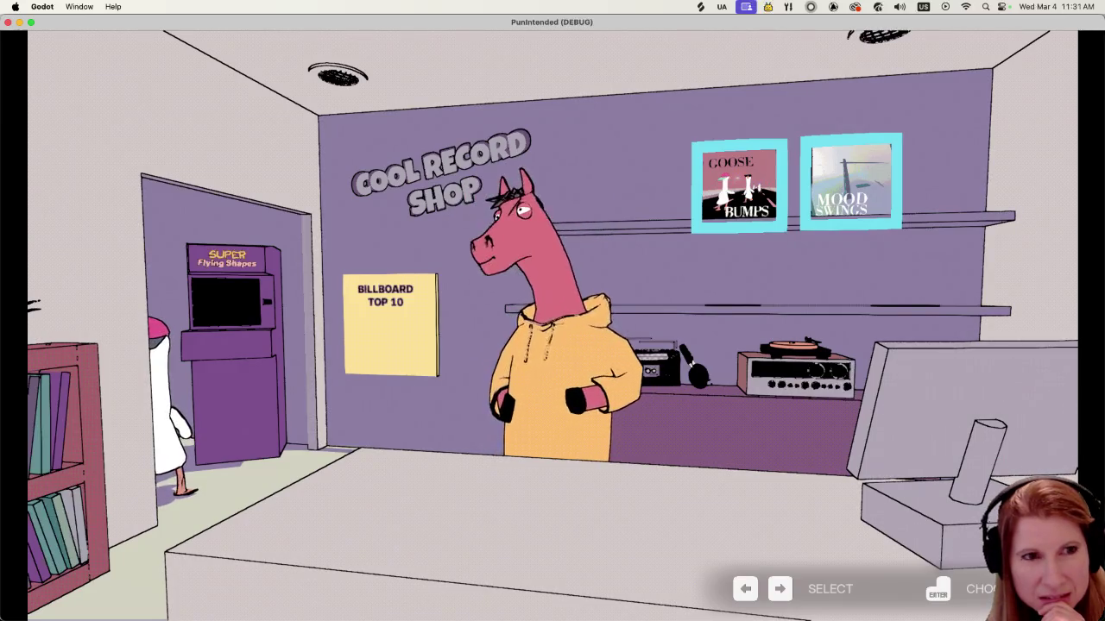
pyautogui.press('Left')
pyautogui.press('Left')
pyautogui.press('Left')
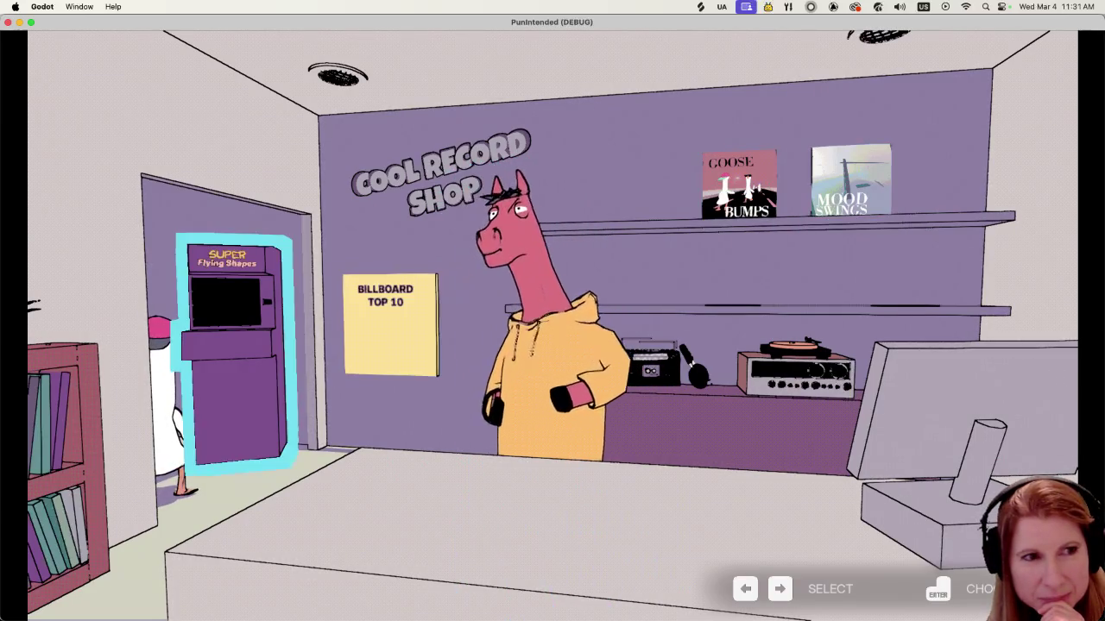
pyautogui.press('Right')
pyautogui.press('Right')
pyautogui.press('Right')
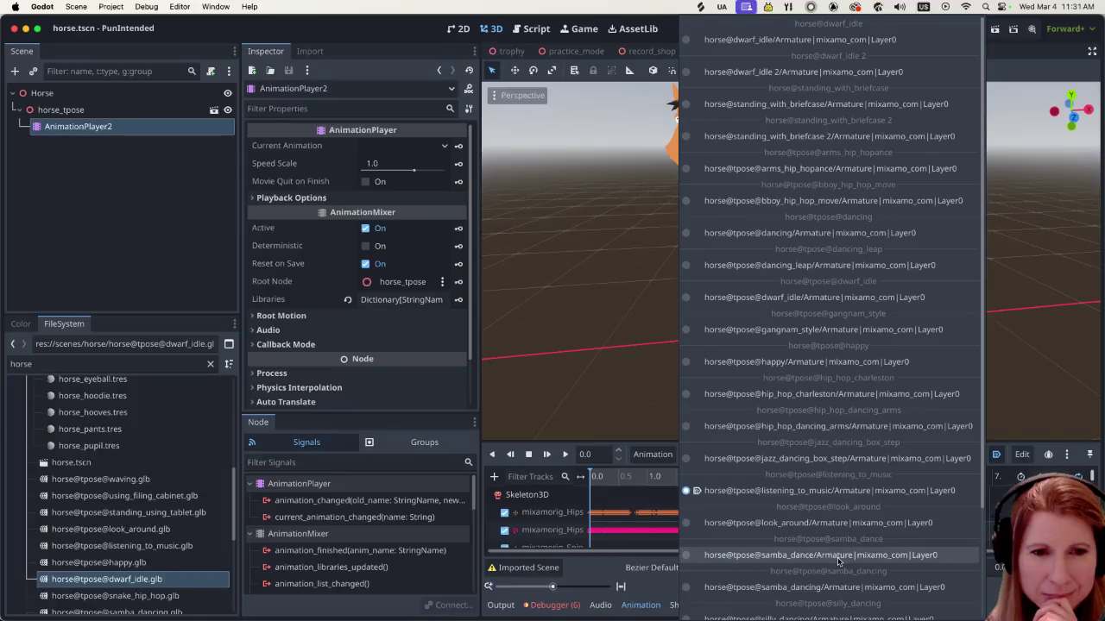
# Load samba_dance on the horse, try to loop it, and open Manage Animations
pyautogui.click(837, 556)
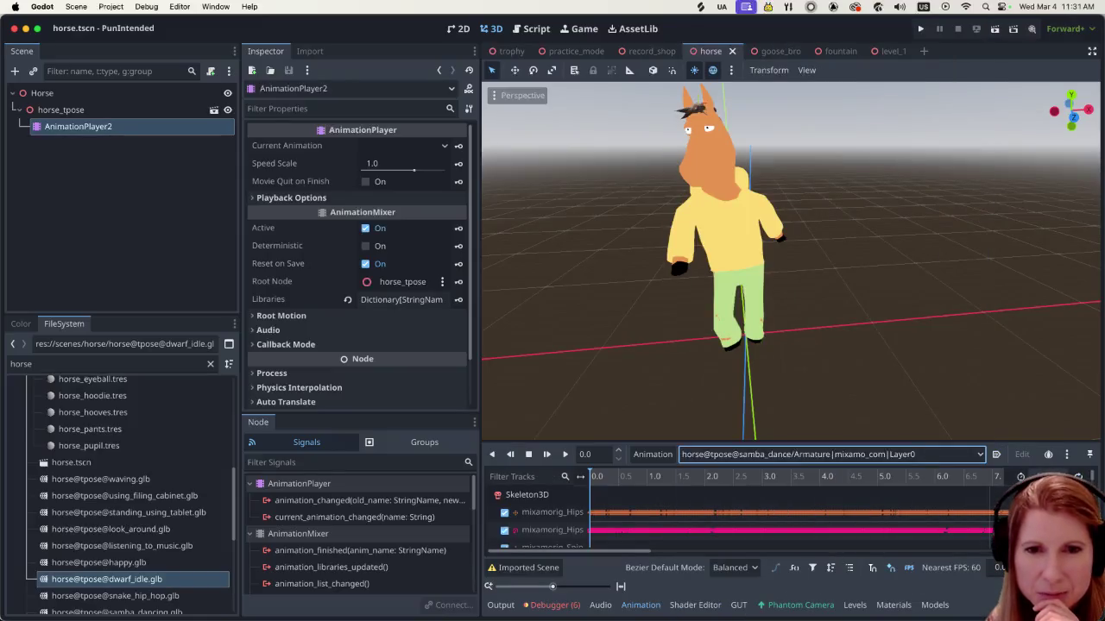
pyautogui.click(1078, 476)
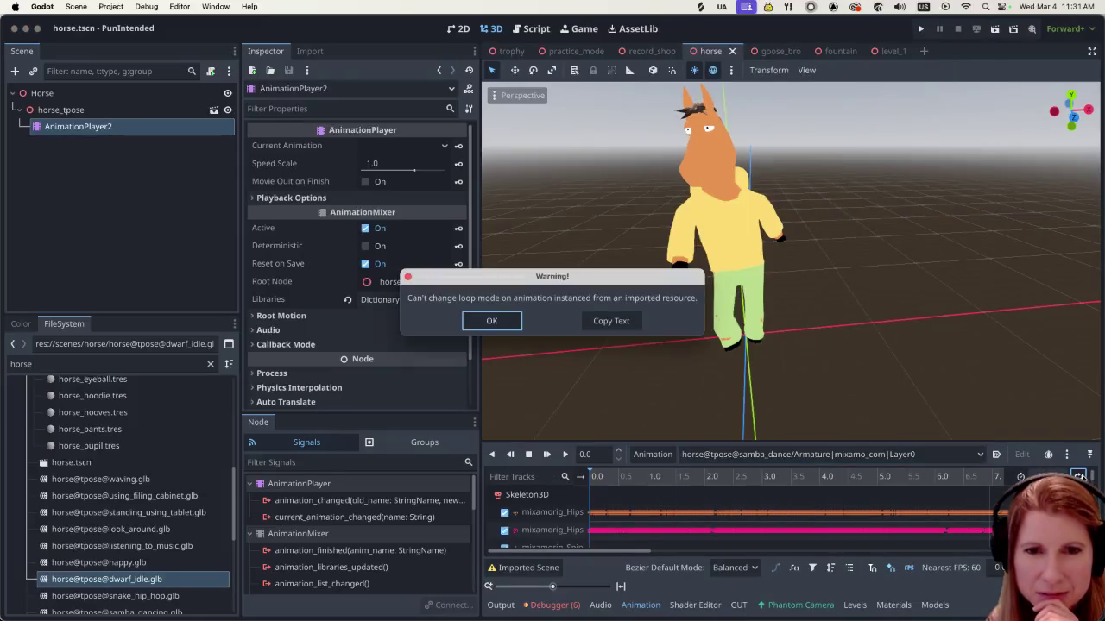
pyautogui.click(505, 325)
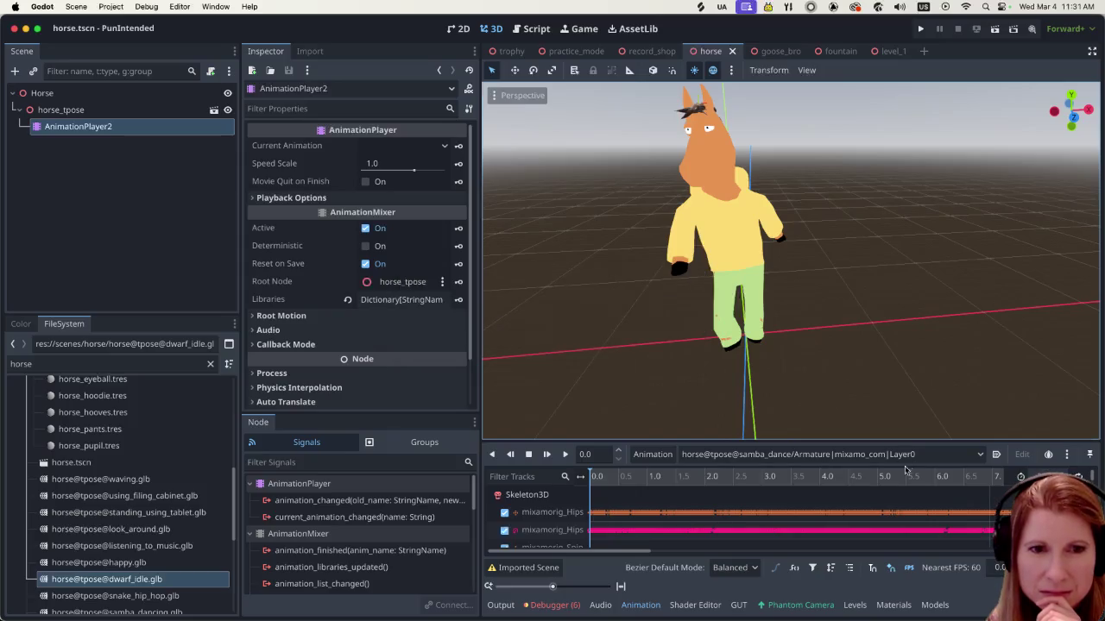
pyautogui.click(652, 456)
pyautogui.click(659, 496)
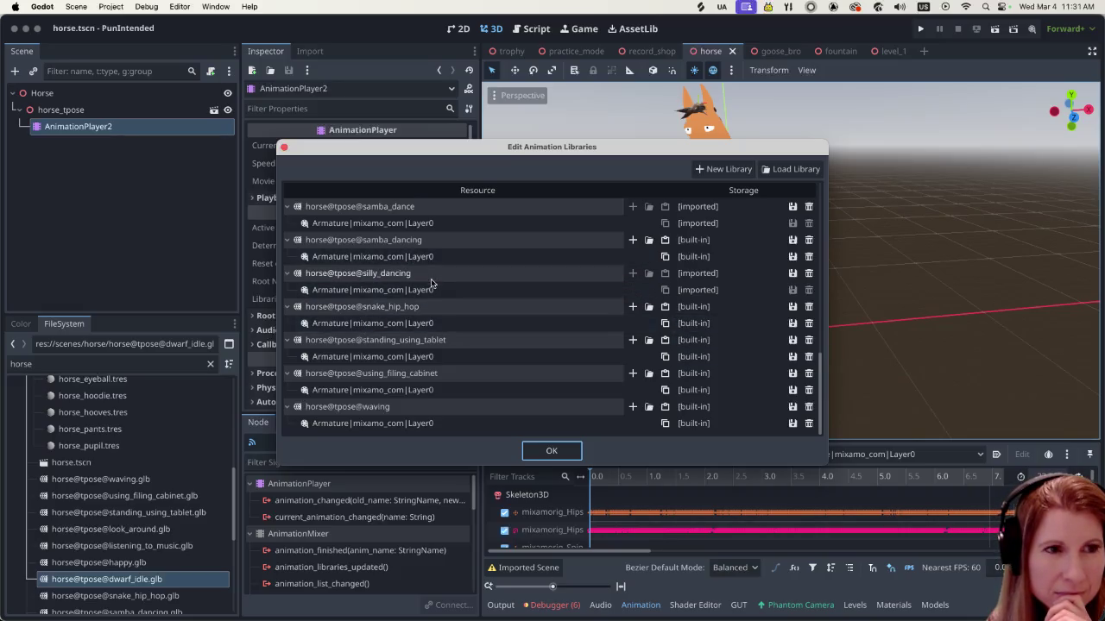
# Make the samba_dancing, samba_dance and look_around libraries unique and built-in
pyautogui.click(792, 239)
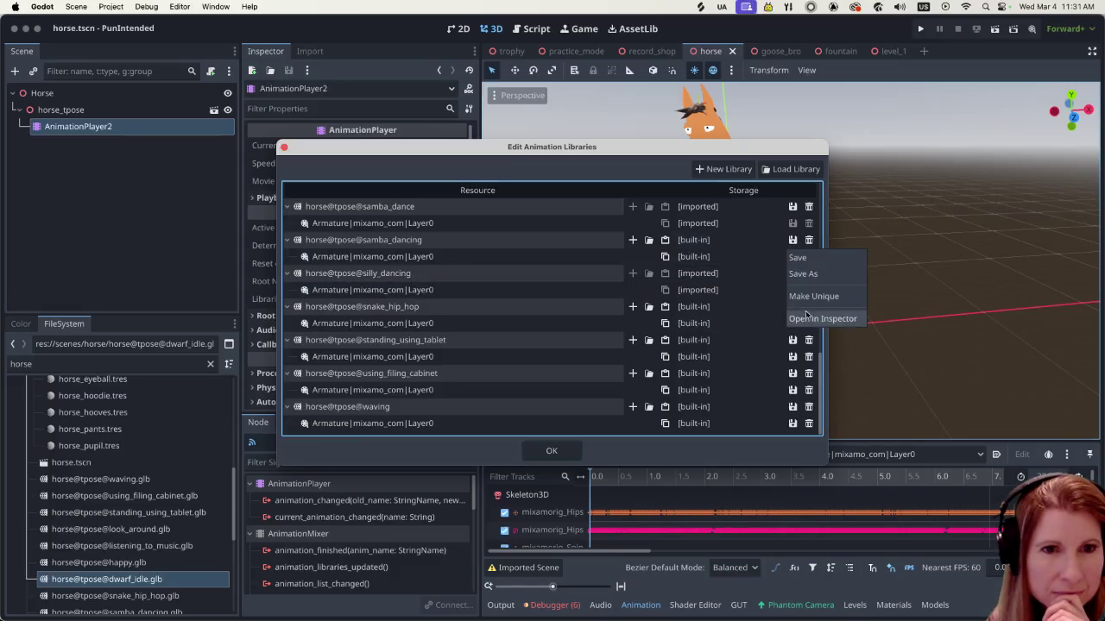
pyautogui.click(809, 300)
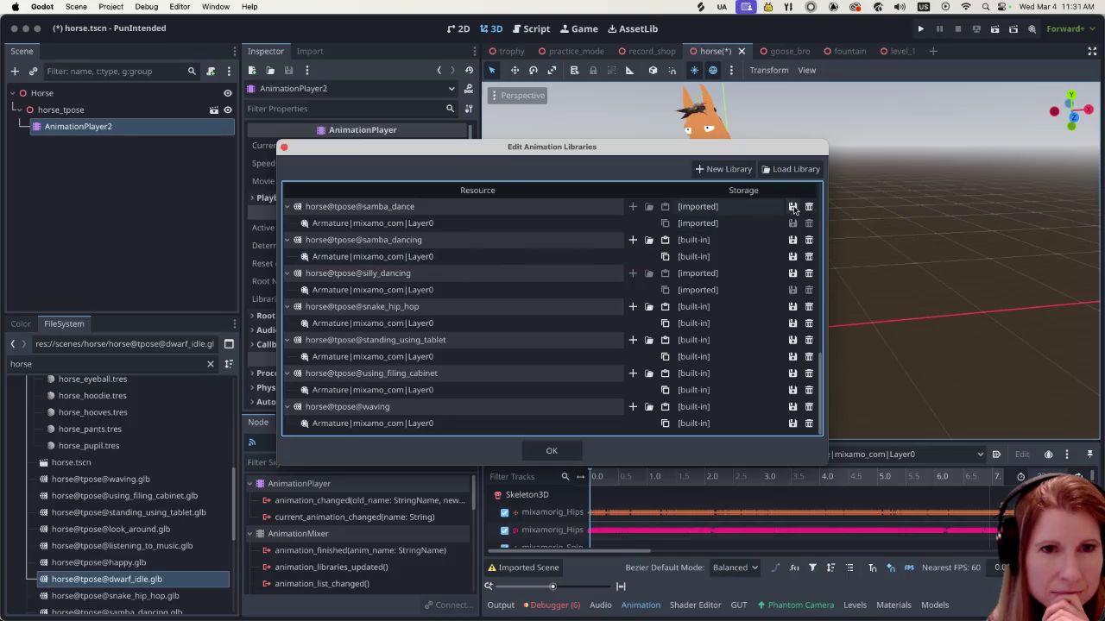
pyautogui.click(792, 207)
pyautogui.click(813, 265)
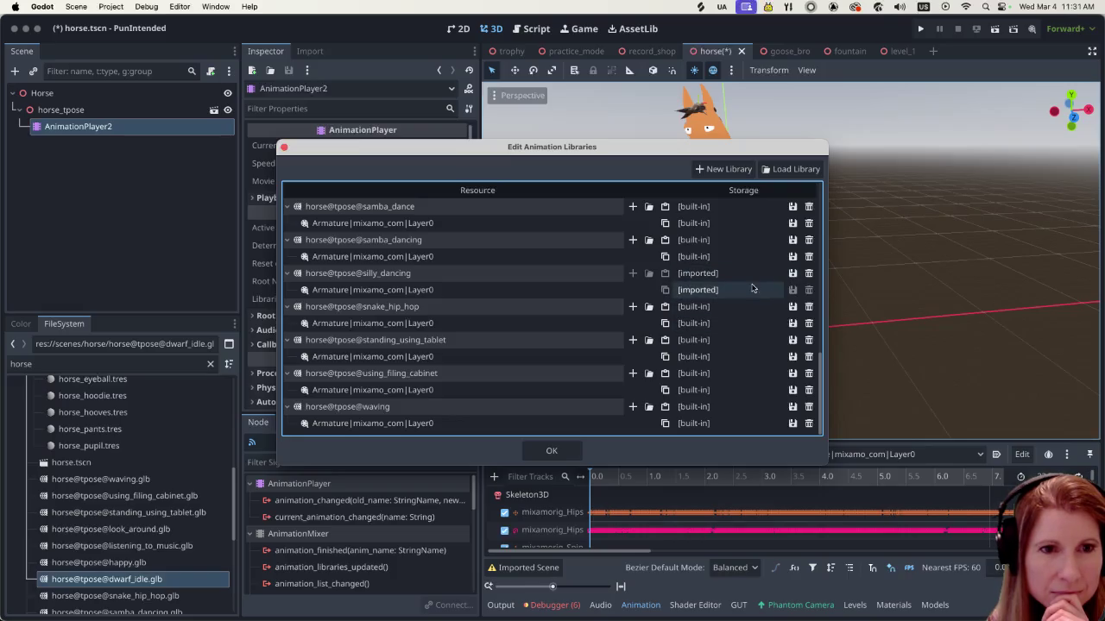
pyautogui.scroll(3, 751, 299)
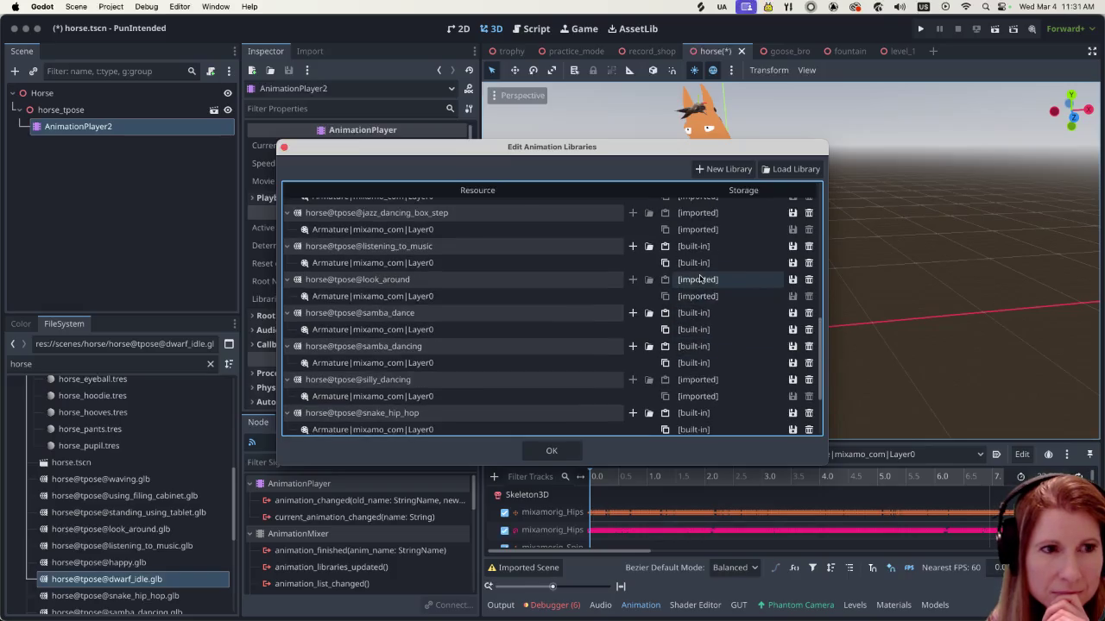
pyautogui.click(792, 279)
pyautogui.click(811, 334)
# Make the jazz_dancing_box_step and hip_hop_dancing_arms libraries built-in
pyautogui.scroll(1, 735, 298)
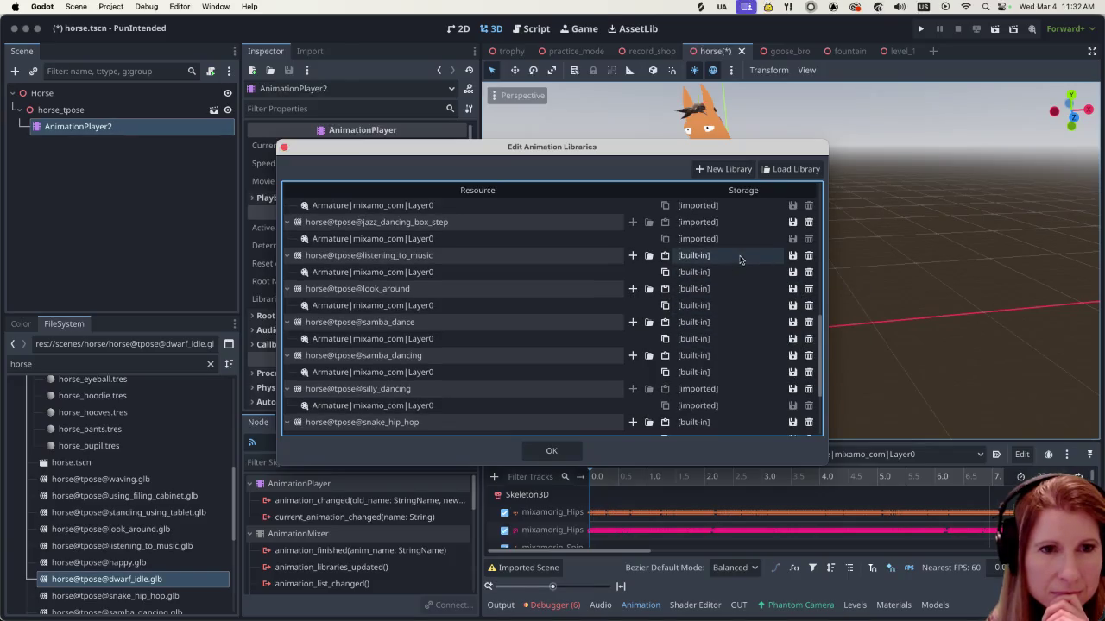
pyautogui.click(793, 223)
pyautogui.click(812, 278)
pyautogui.scroll(2, 755, 298)
pyautogui.scroll(3, 755, 298)
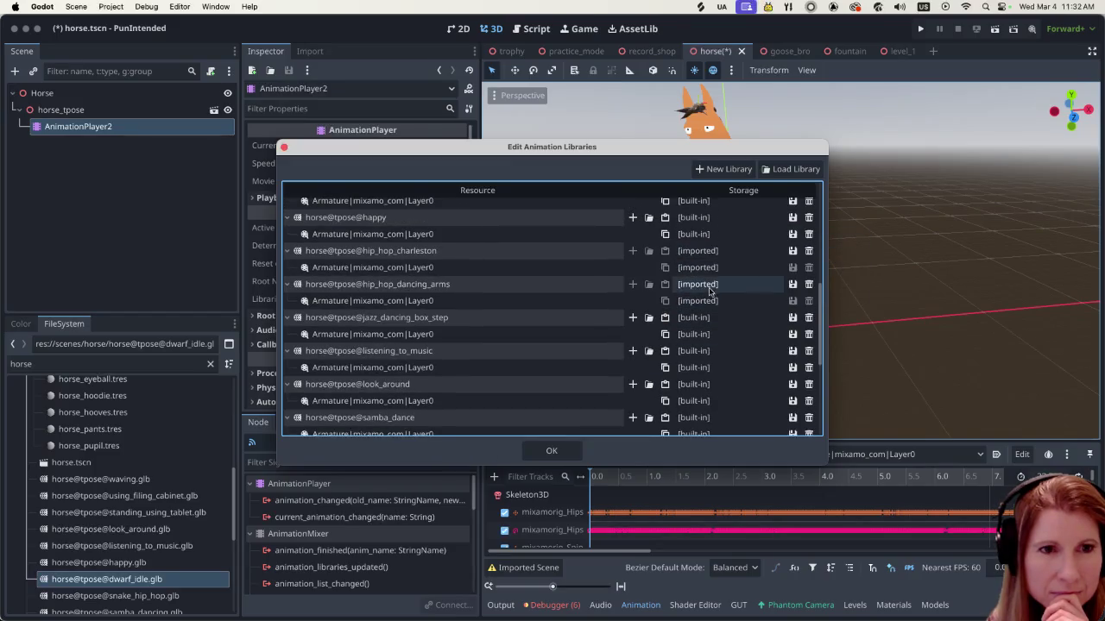
pyautogui.click(792, 285)
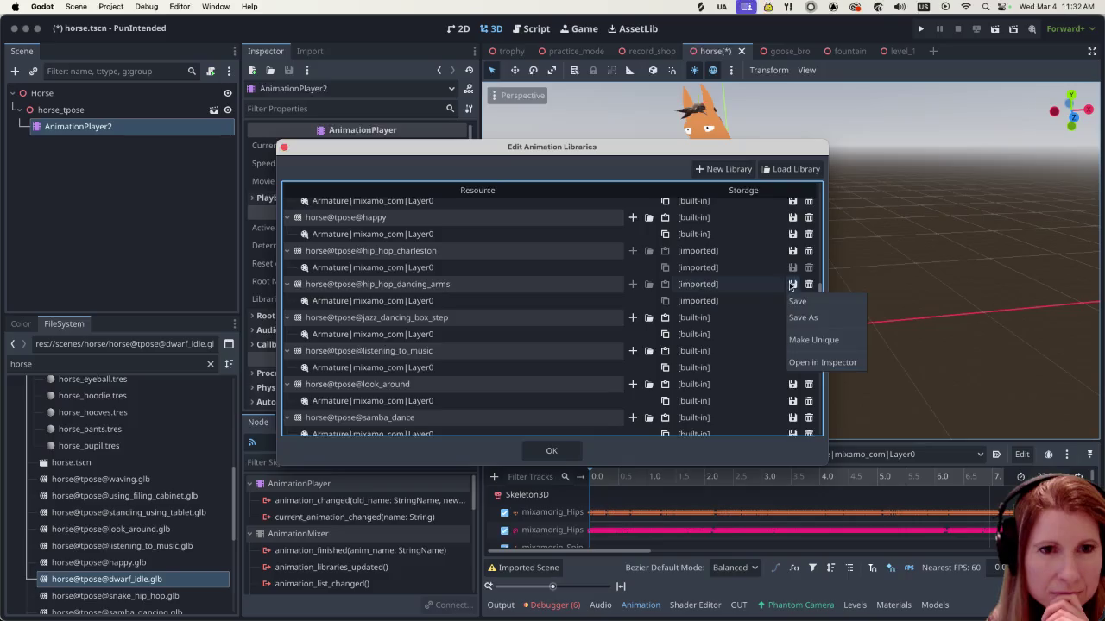
pyautogui.click(798, 340)
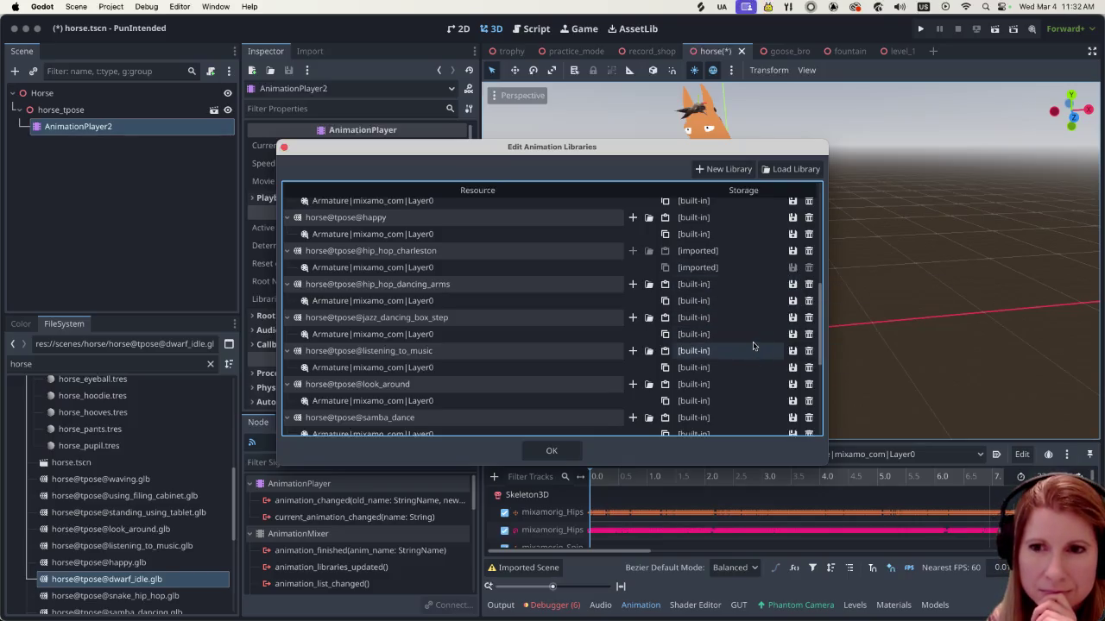
# Make the briefcase 2 and bboy_hip_hop_move libraries and animation built-in
pyautogui.scroll(1, 755, 345)
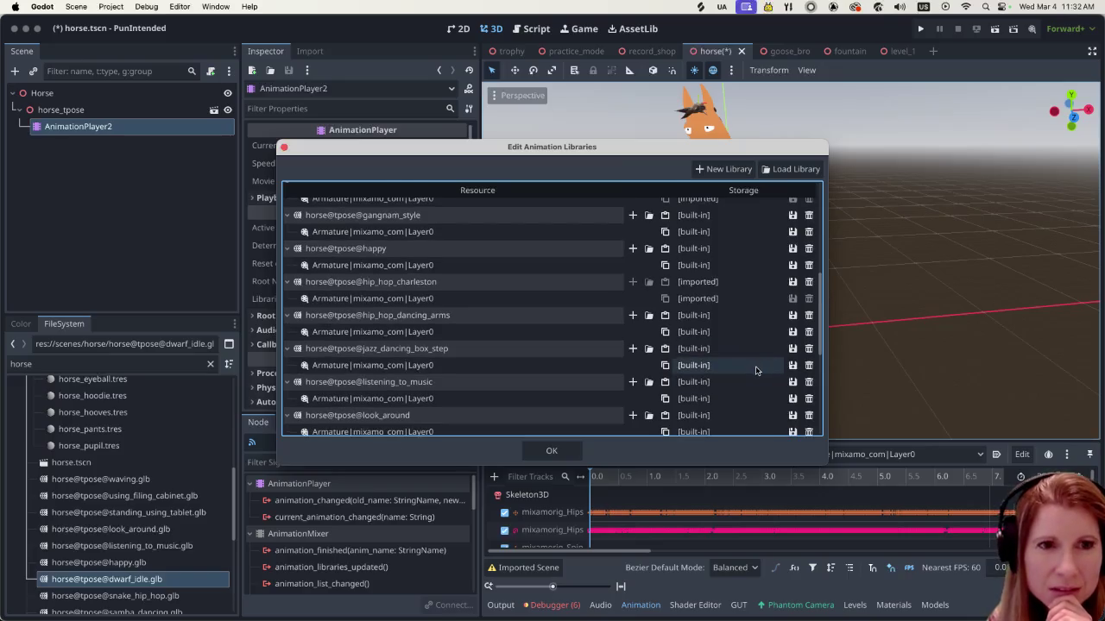
pyautogui.scroll(3, 757, 365)
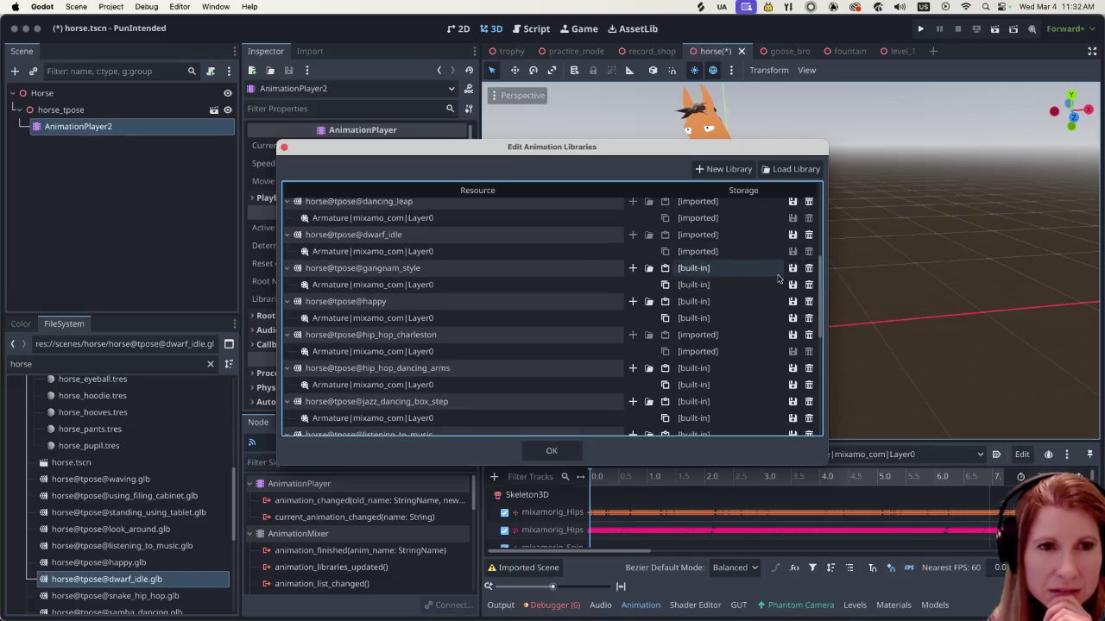
pyautogui.scroll(2, 790, 259)
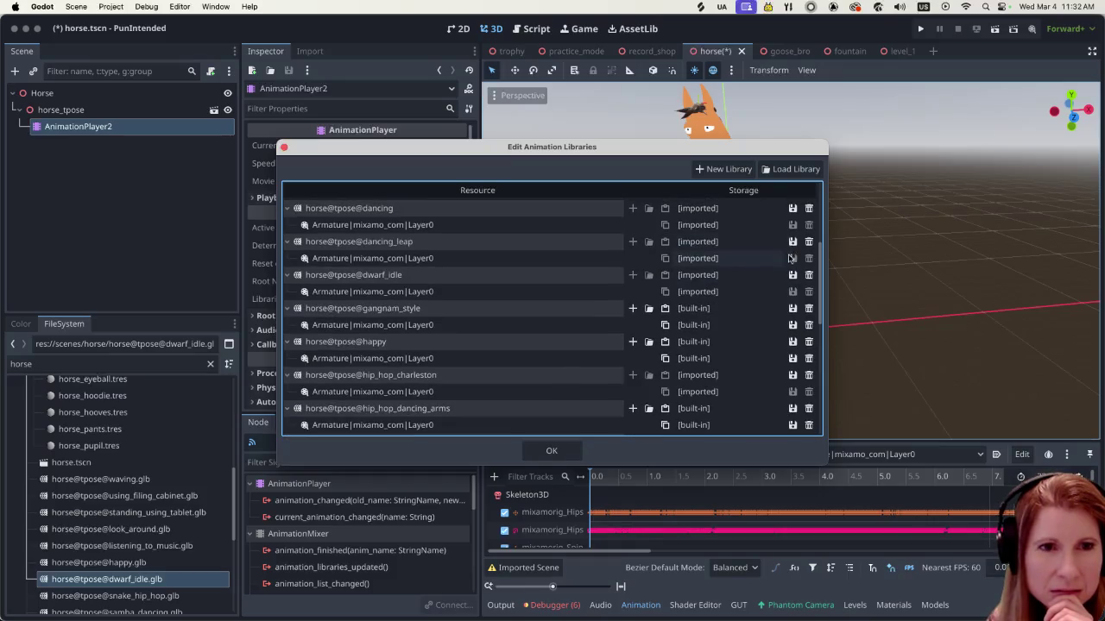
pyautogui.scroll(5, 554, 318)
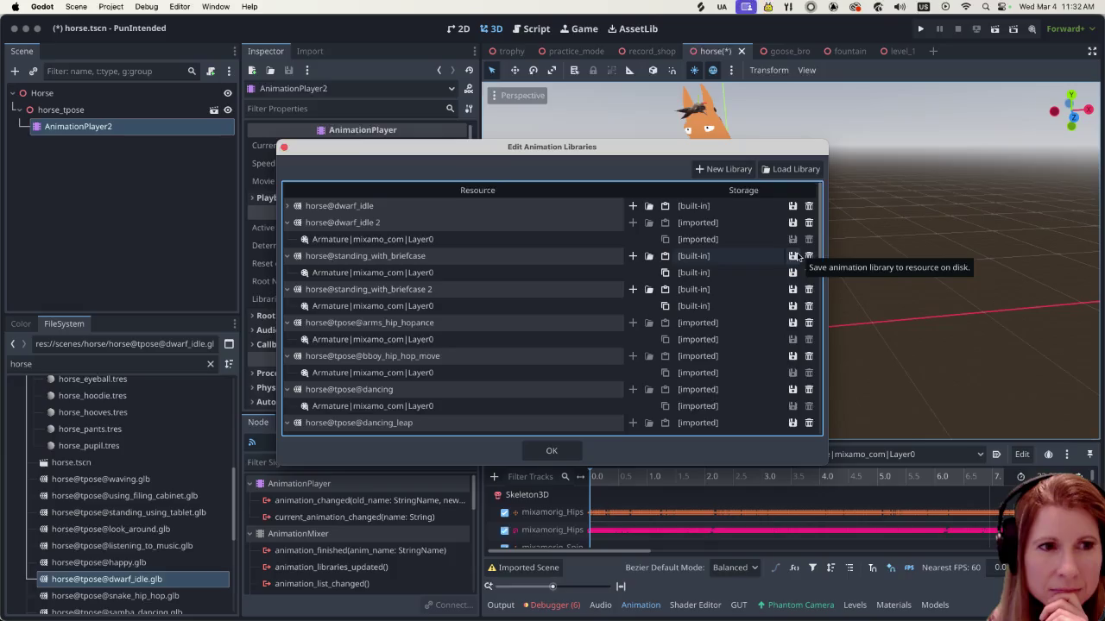
pyautogui.click(792, 306)
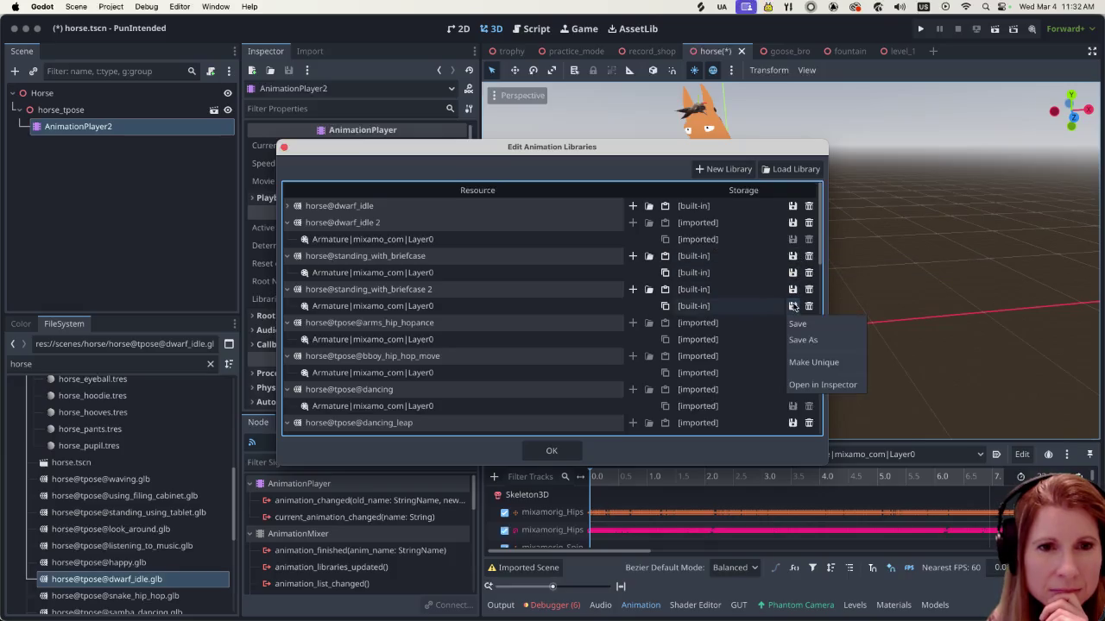
pyautogui.click(799, 366)
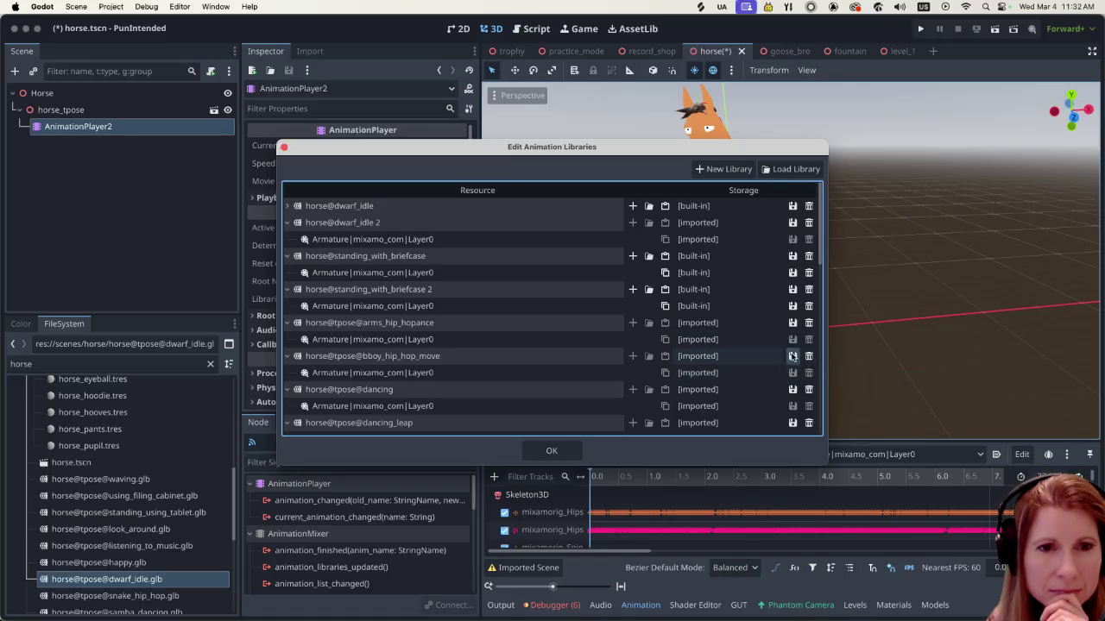
pyautogui.click(792, 356)
pyautogui.click(794, 413)
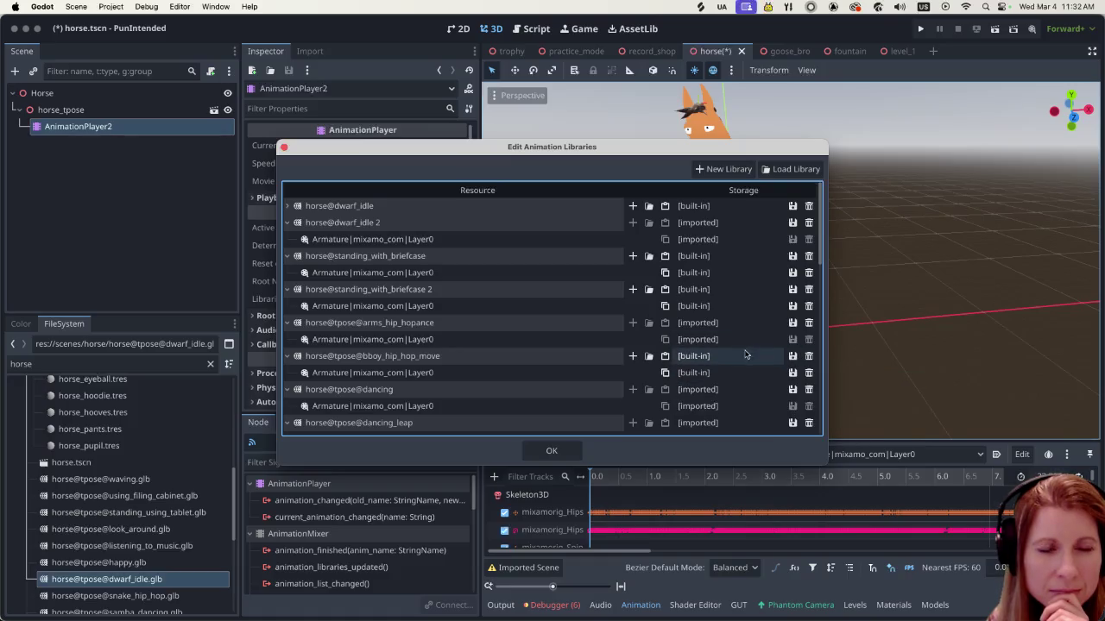
pyautogui.click(577, 451)
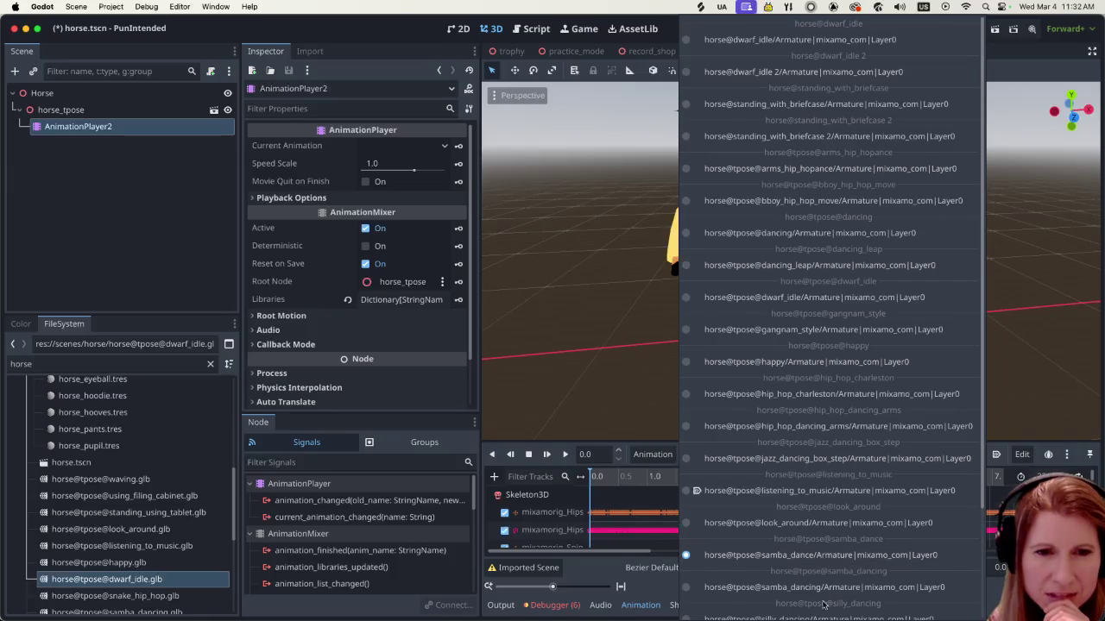
# Play samba_dance and samba_dancing on the horse, then save horse.tscn and run the game
pyautogui.click(871, 556)
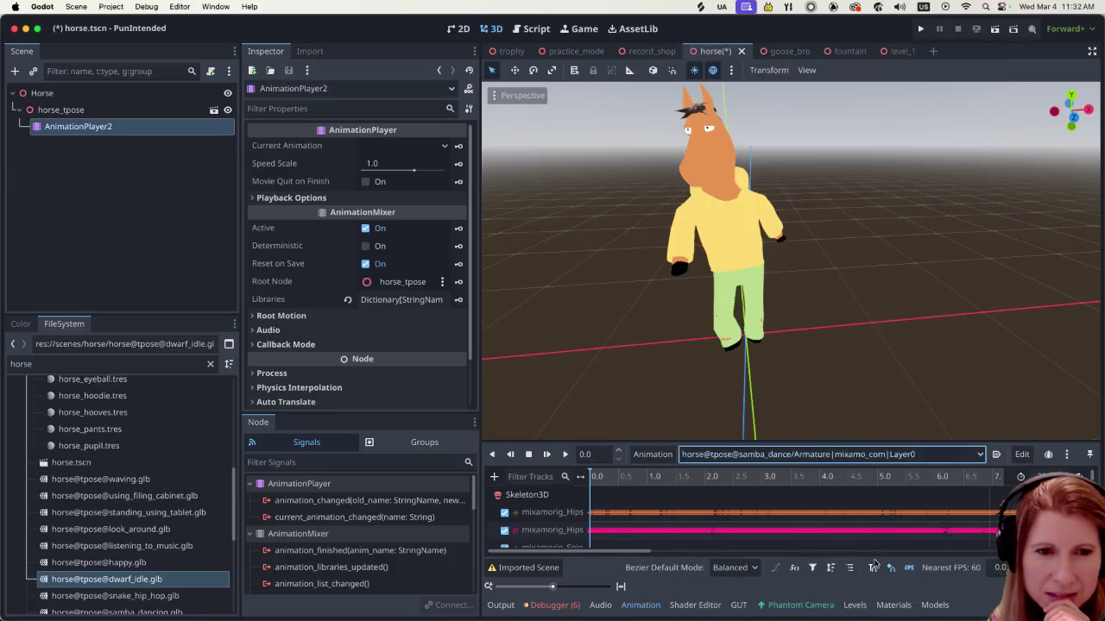
pyautogui.click(563, 454)
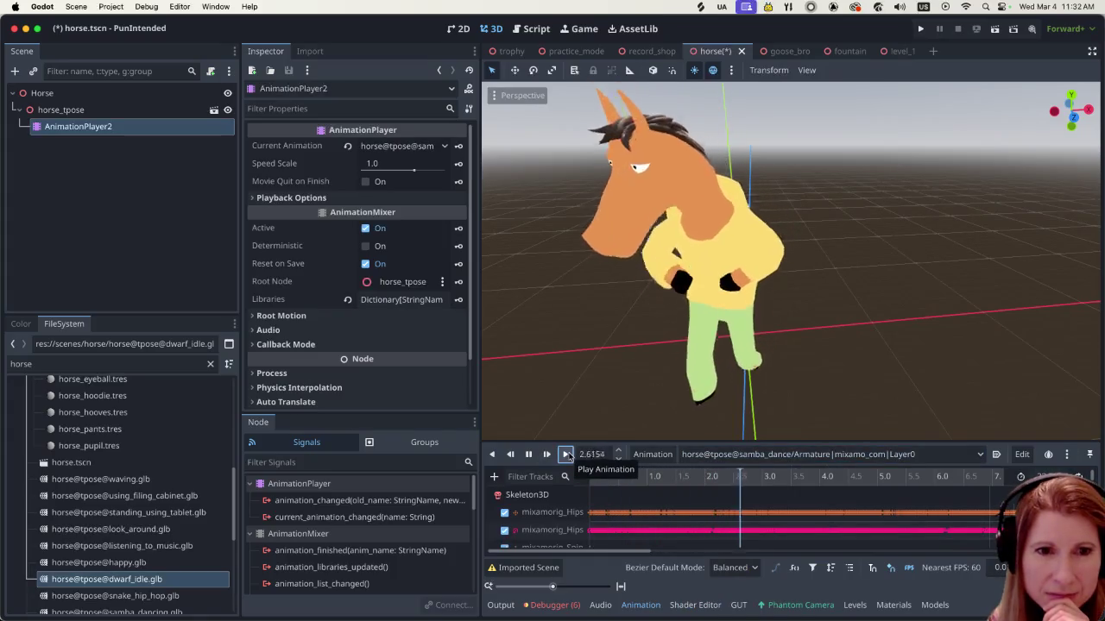
pyautogui.click(829, 454)
pyautogui.click(818, 594)
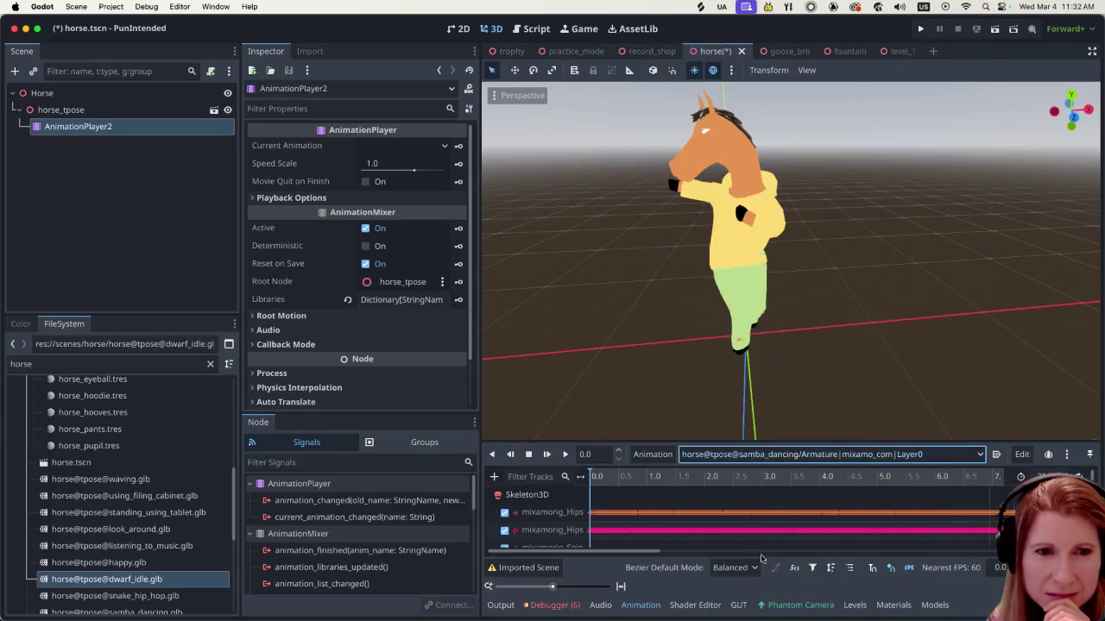
pyautogui.click(566, 455)
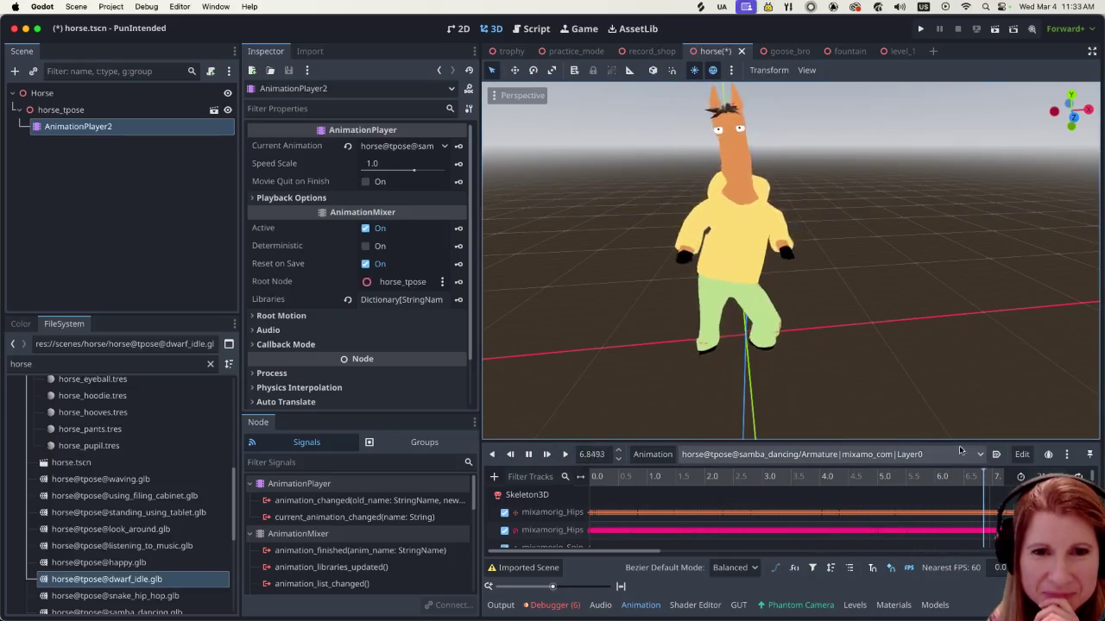
pyautogui.click(996, 456)
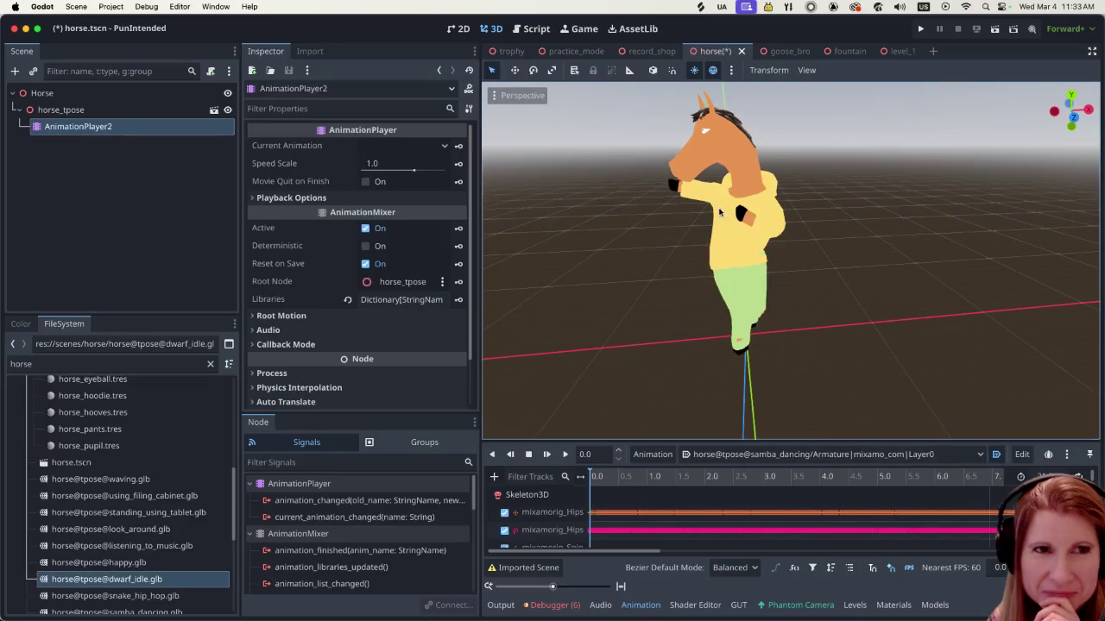
pyautogui.press('super+s')
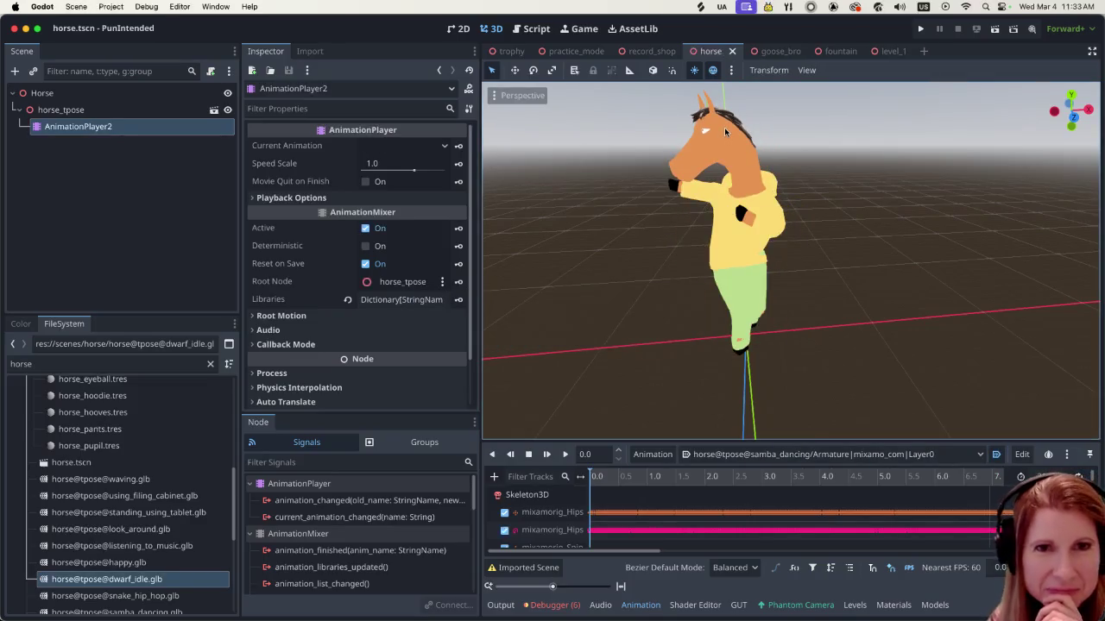
pyautogui.click(921, 30)
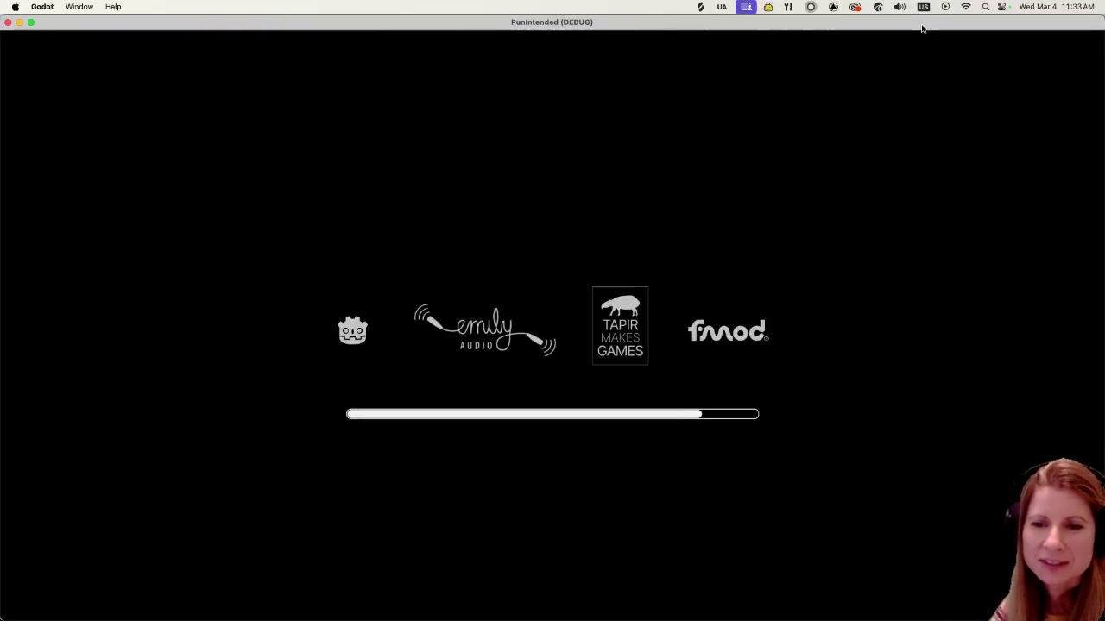
# Start from the title screen, watch the horse dance in the record shop, then quit
pyautogui.press('Return')
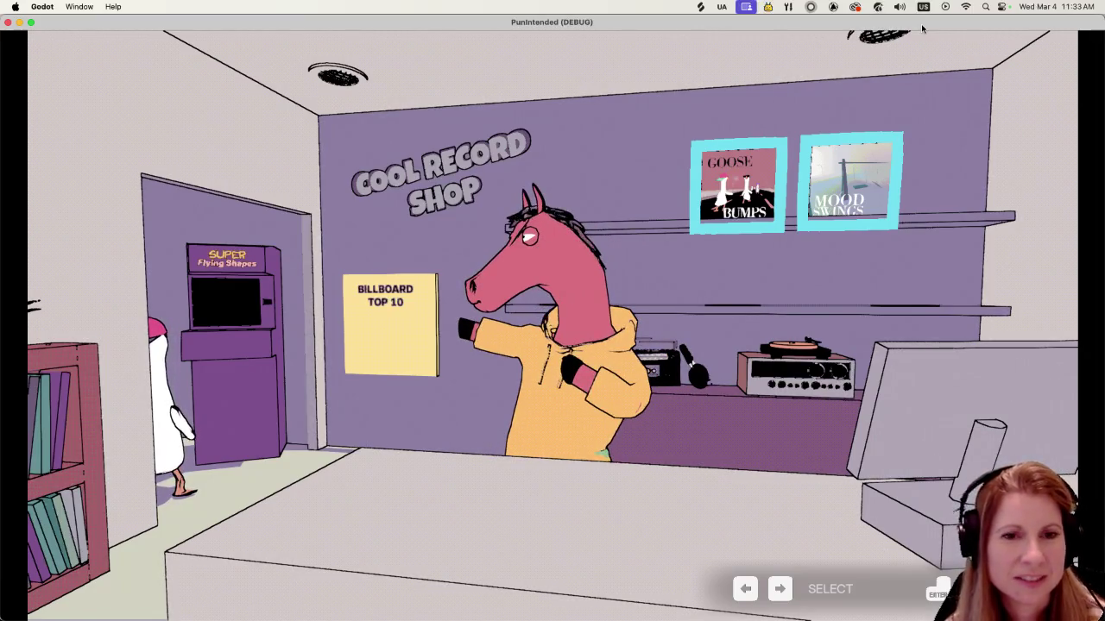
pyautogui.press('super+q')
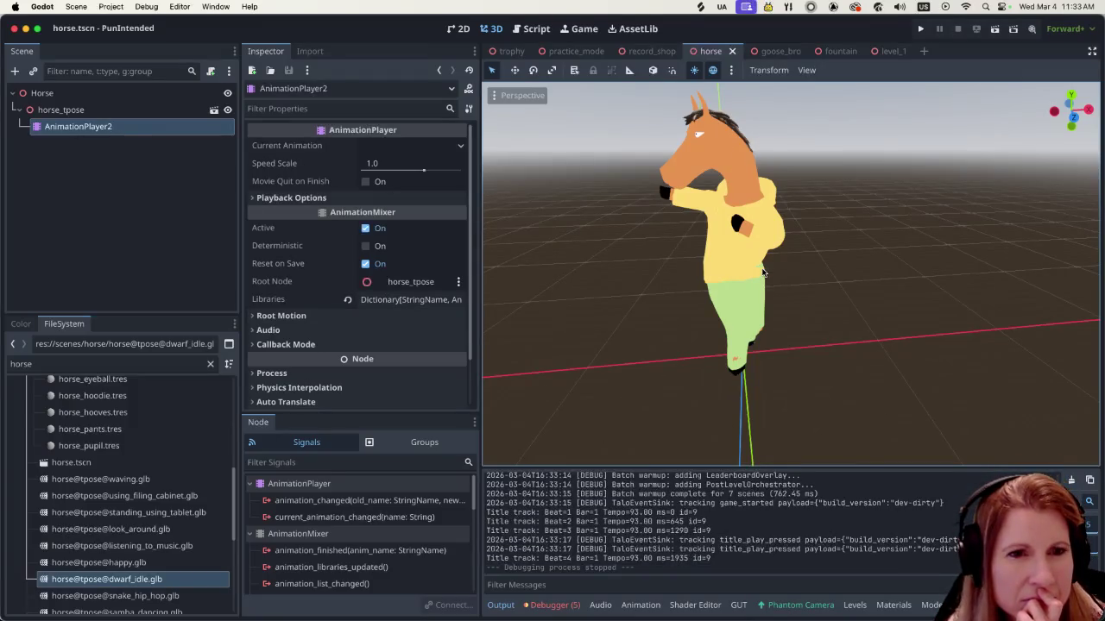
# Turn on looping for samba_dancing in AnimationPlayer2 and save horse.tscn
pyautogui.click(165, 126)
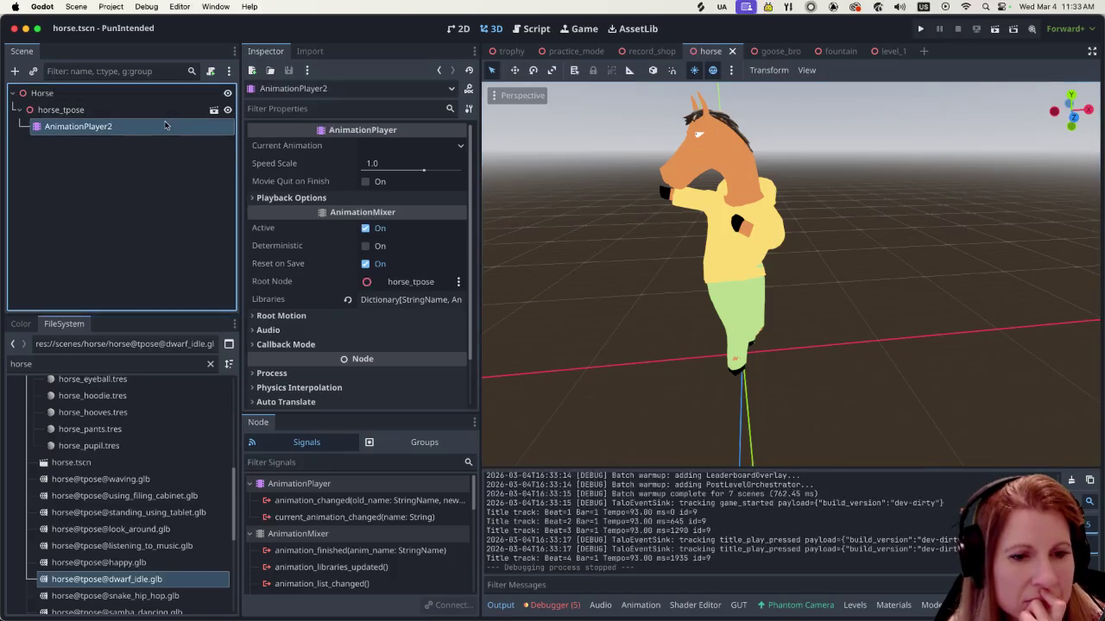
pyautogui.click(640, 605)
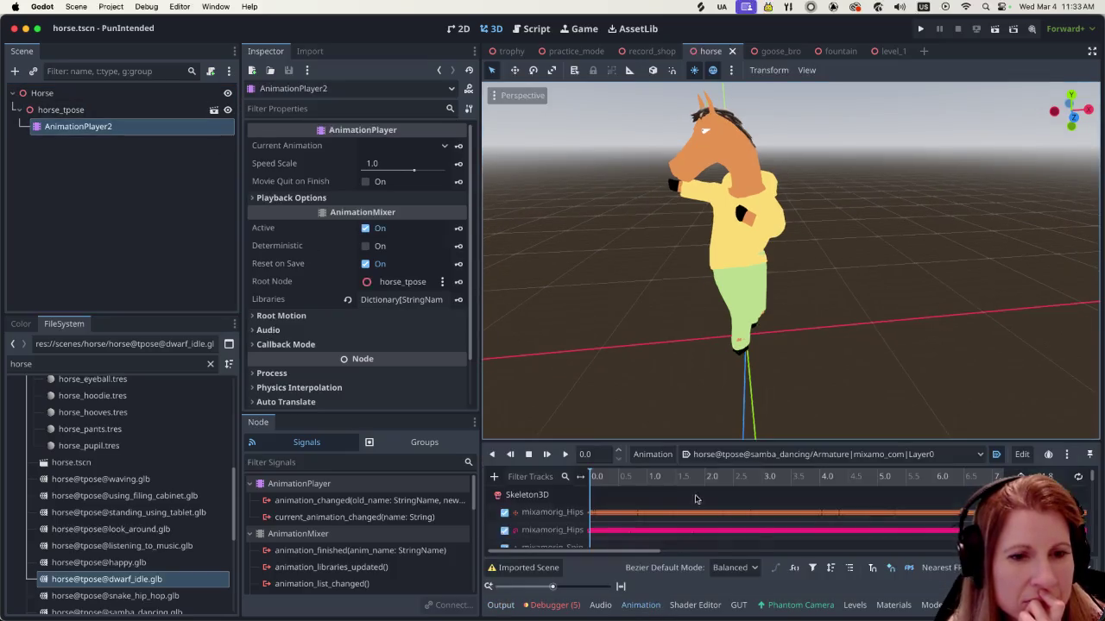
pyautogui.click(1079, 477)
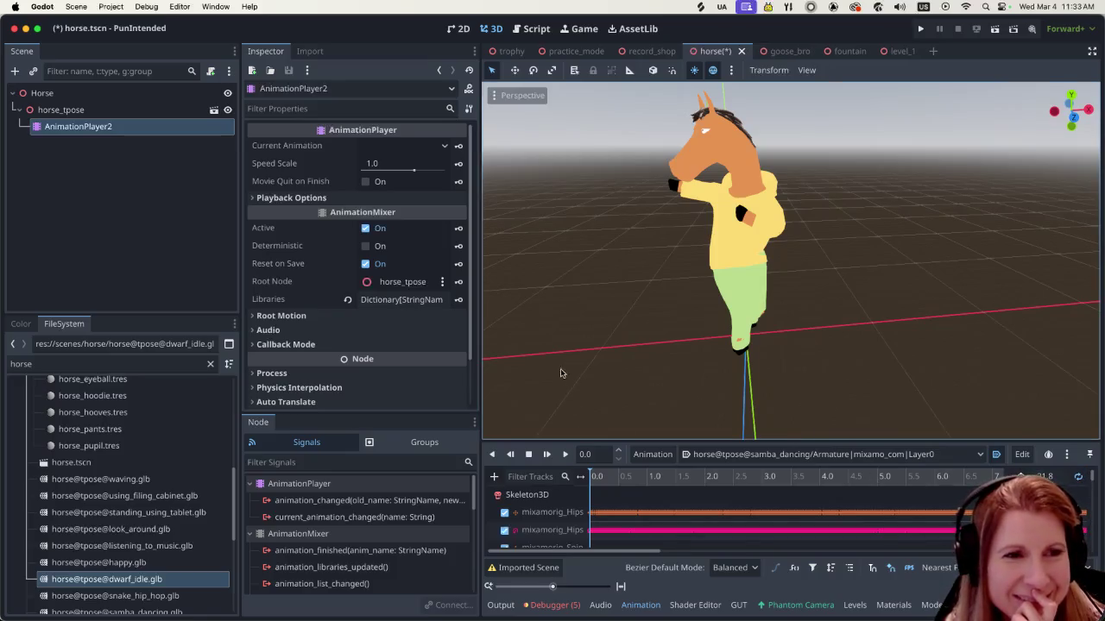
pyautogui.scroll(-4, 649, 237)
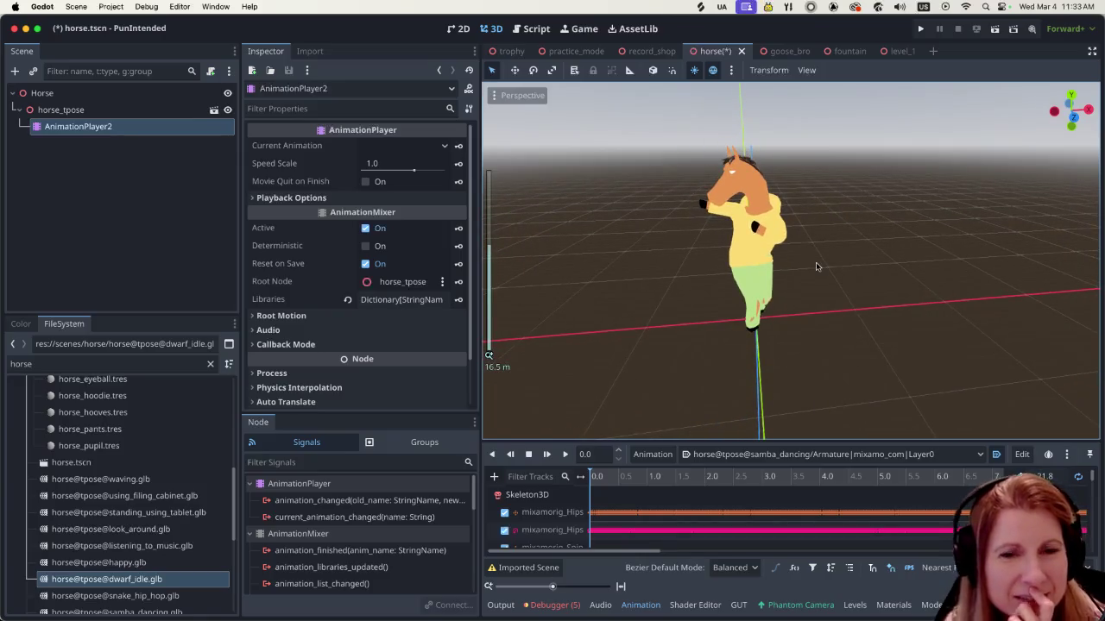
pyautogui.hscroll(-3, 789, 276)
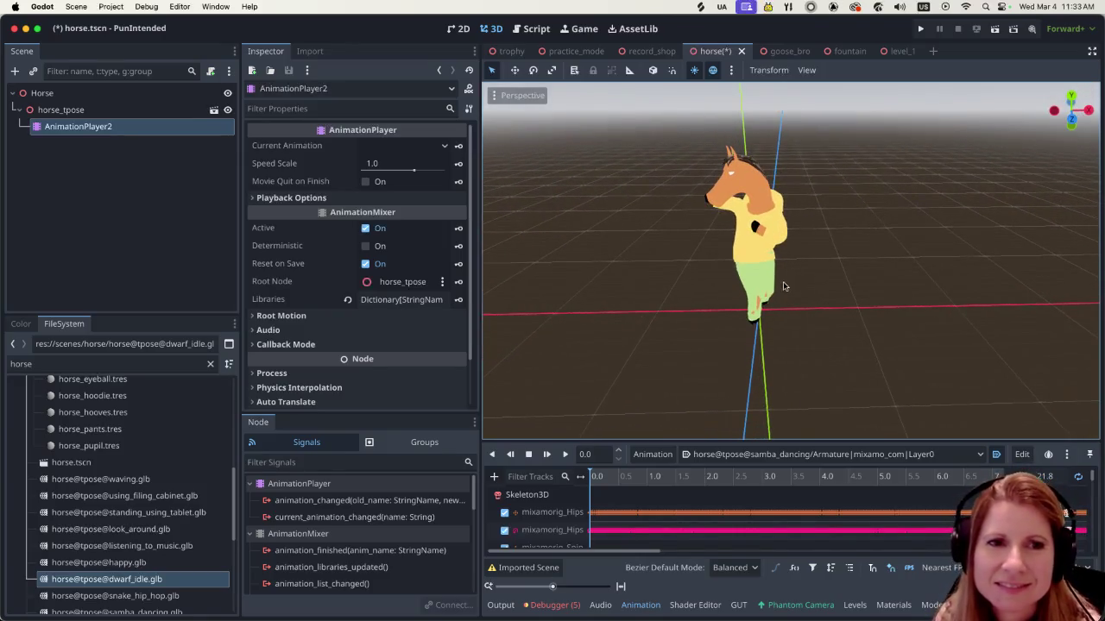
pyautogui.scroll(3, 782, 276)
pyautogui.scroll(-2, 845, 247)
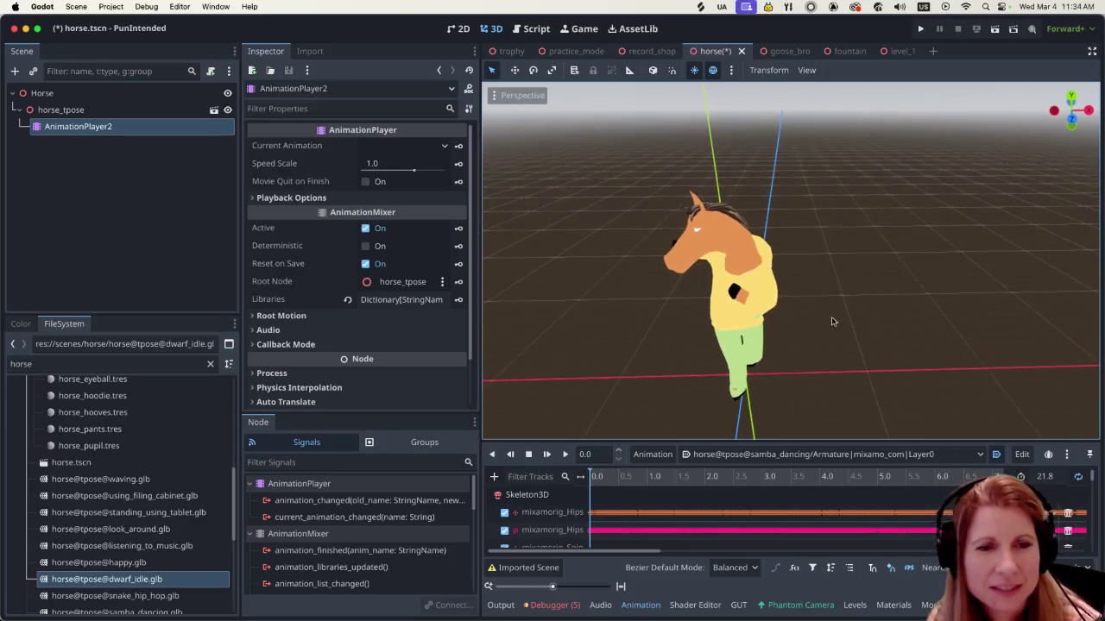
pyautogui.hscroll(-2, 833, 322)
pyautogui.scroll(3, 810, 285)
pyautogui.scroll(-5, 809, 285)
pyautogui.hscroll(-3, 811, 311)
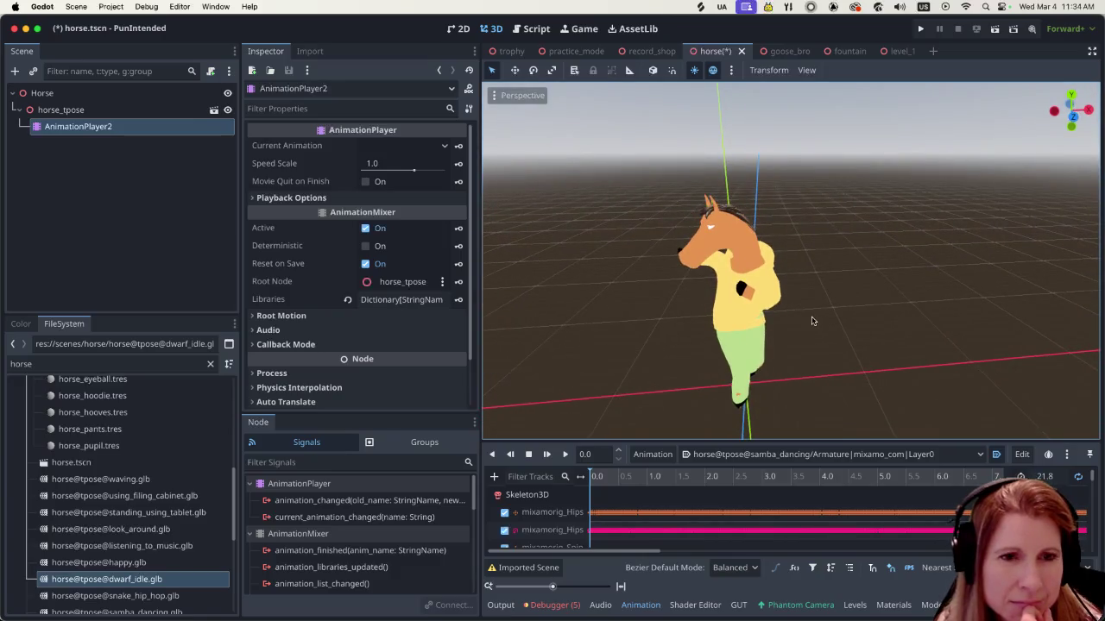
pyautogui.scroll(1, 812, 322)
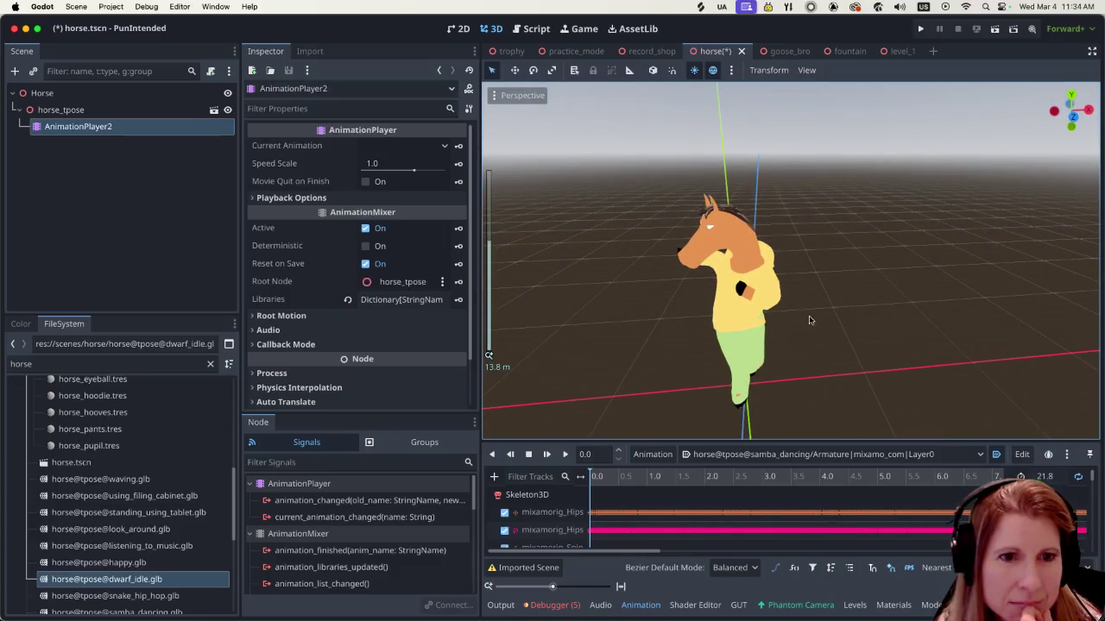
pyautogui.press('super+s')
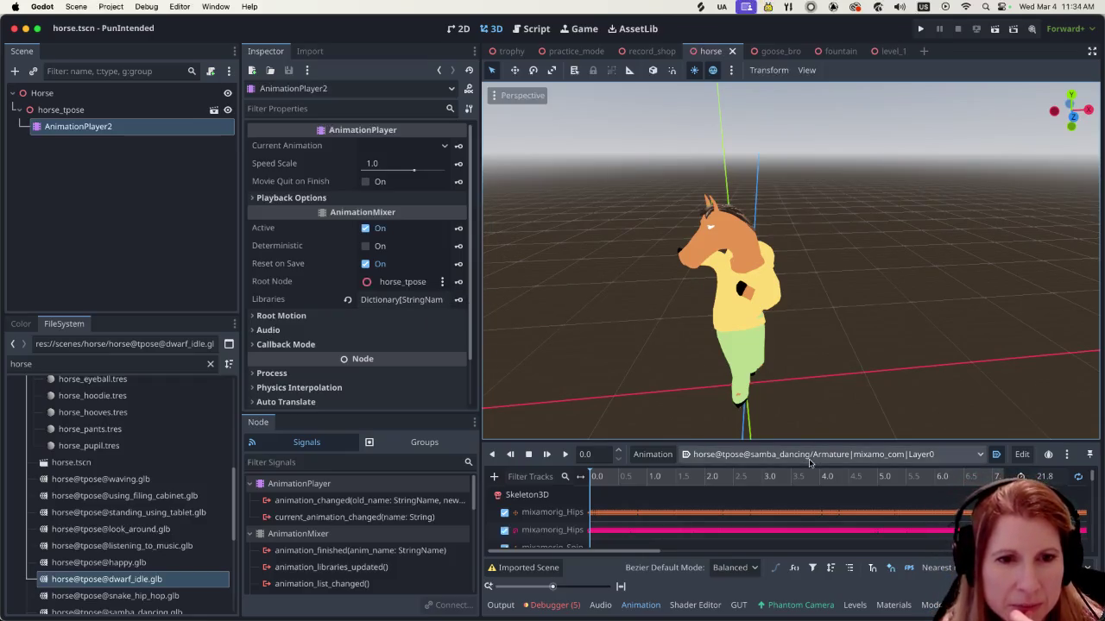
# Set the happy animation to Autoplay on Load and save the scene
pyautogui.click(805, 463)
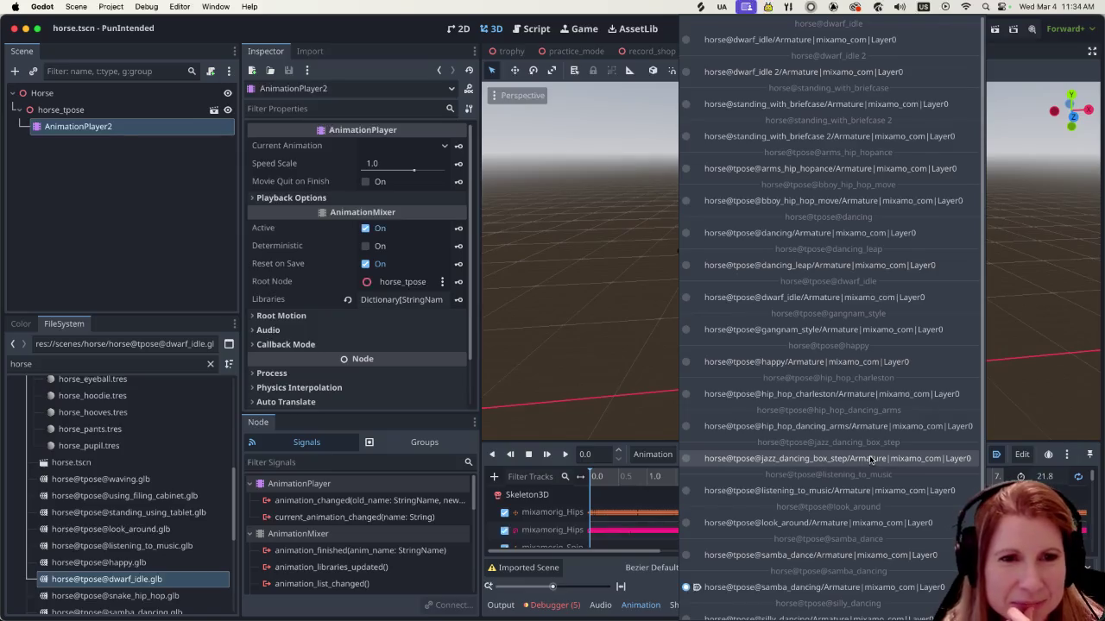
pyautogui.click(847, 361)
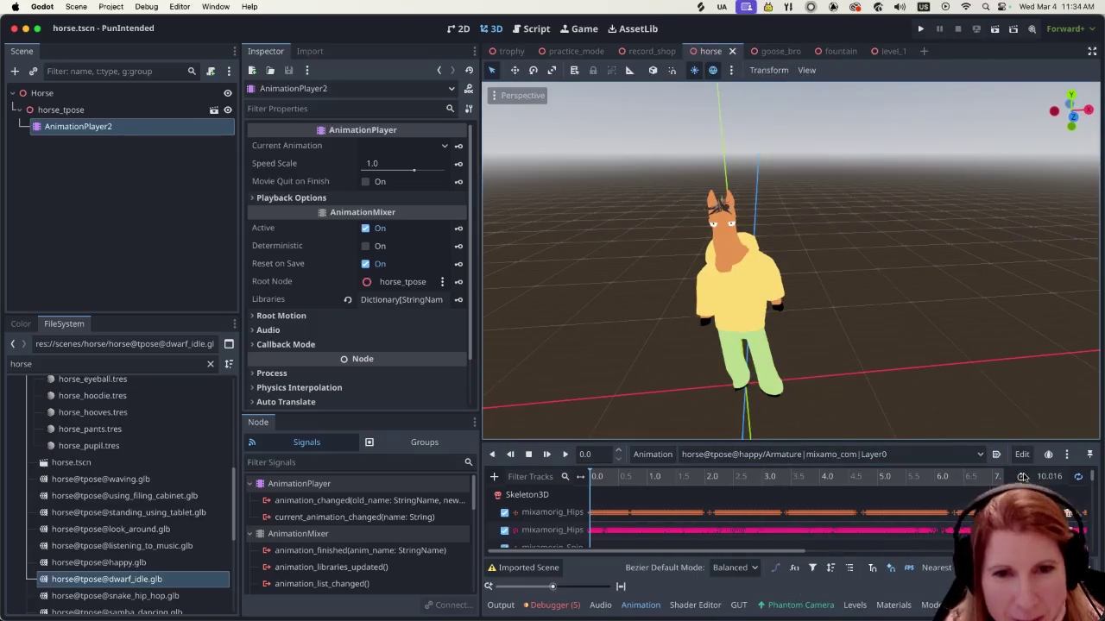
pyautogui.click(996, 454)
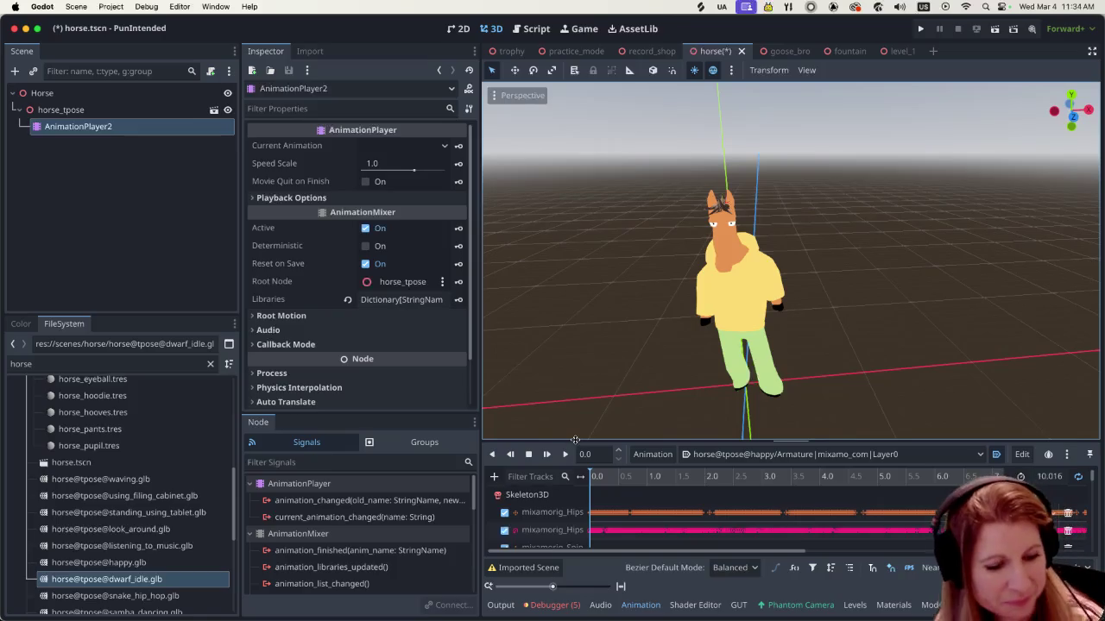
pyautogui.press('super+s')
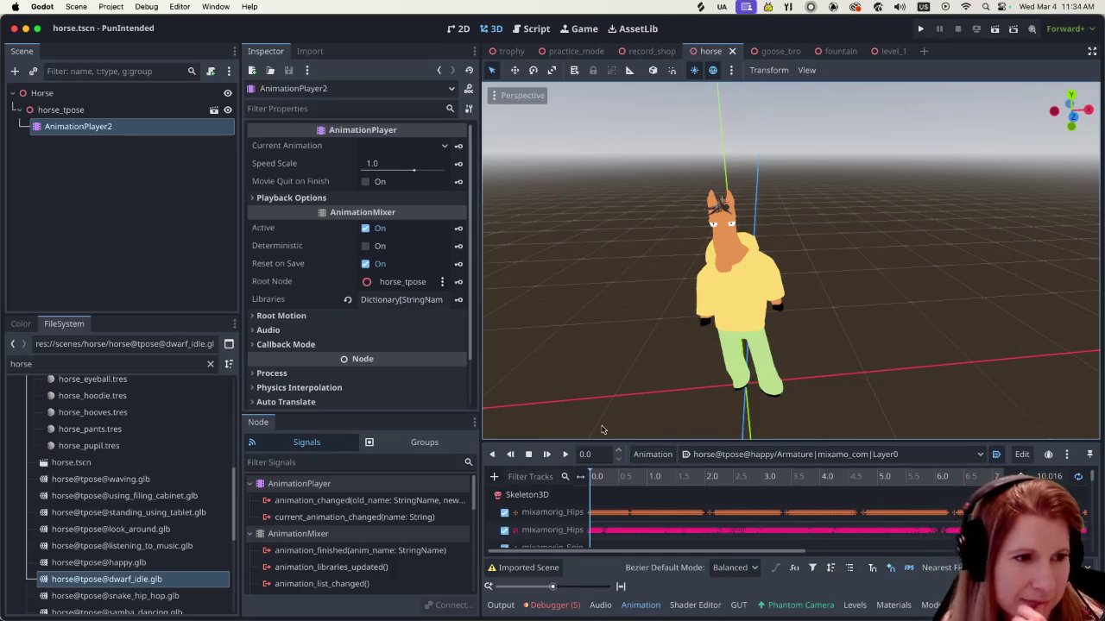